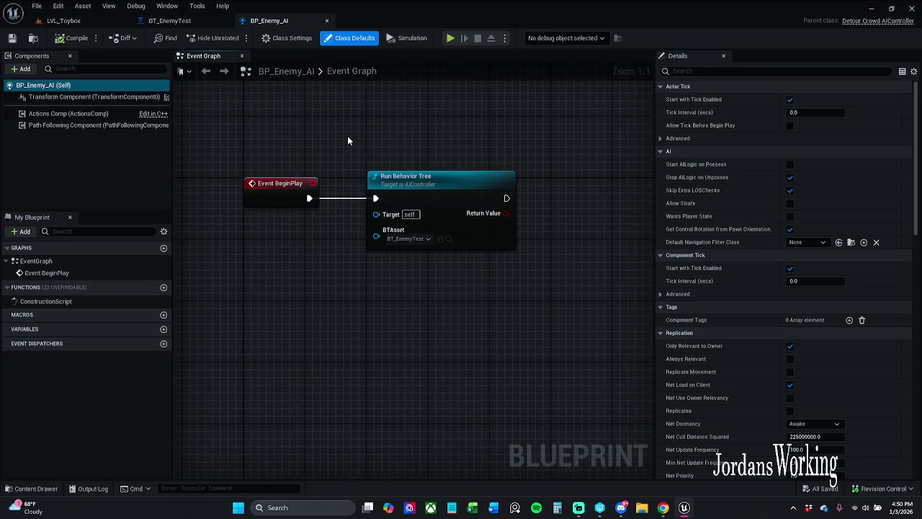
# Step: Close BP_Enemy_AI and pan BT_EnemyTest to bring the patrol branch into view
pyautogui.scroll(4, 347, 137)
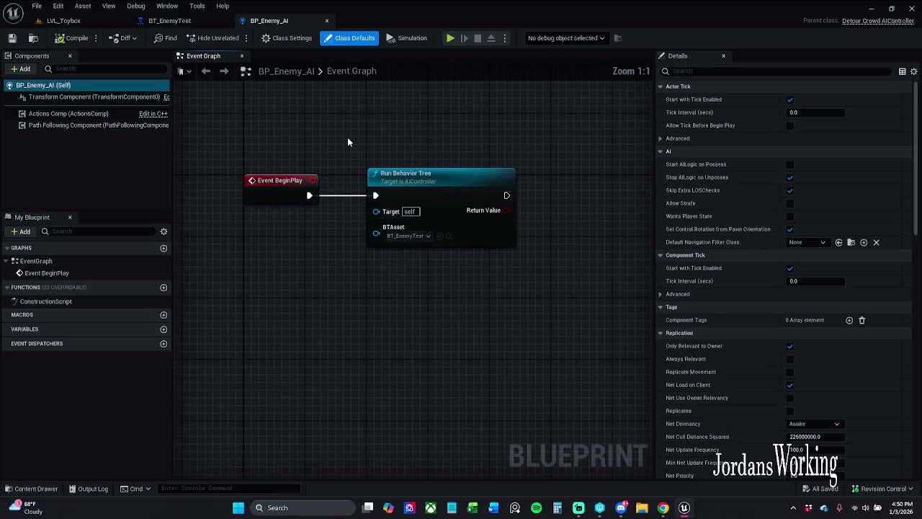
pyautogui.click(328, 22)
pyautogui.moveTo(374, 160); pyautogui.dragTo(324, 138)
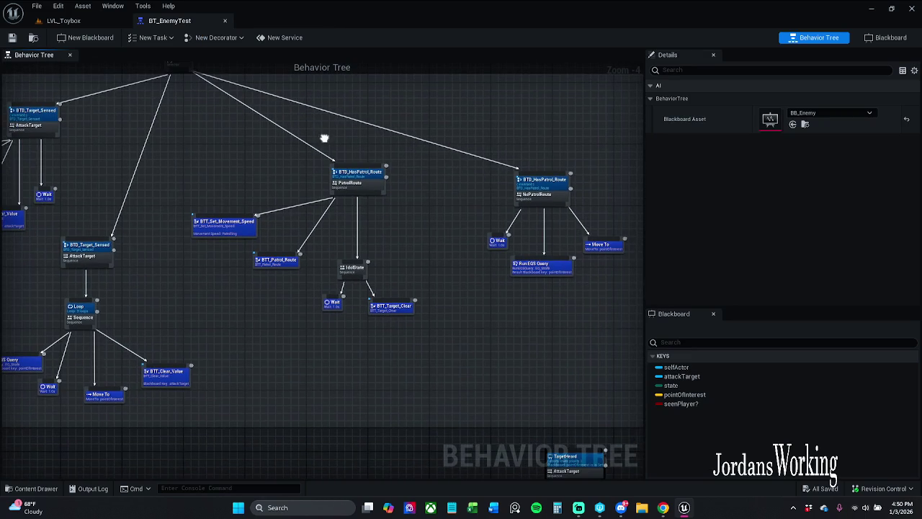
# Step: Shift the patrol branch nodes, BTT_Patrol_Route and the IdleState group to the right
pyautogui.moveTo(314, 266)
pyautogui.mouseDown()
pyautogui.moveTo(407, 229)
pyautogui.moveTo(408, 217)
pyautogui.mouseUp()
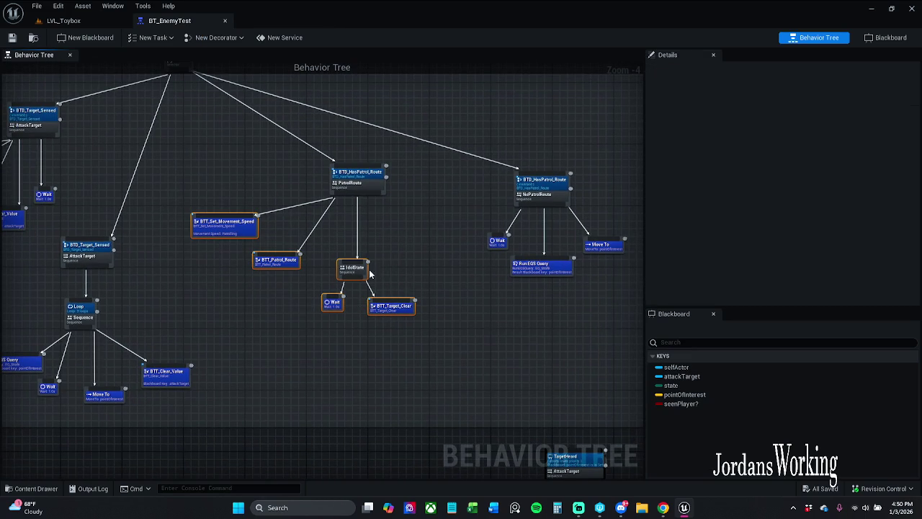
pyautogui.moveTo(364, 273); pyautogui.dragTo(392, 273)
pyautogui.click(310, 261)
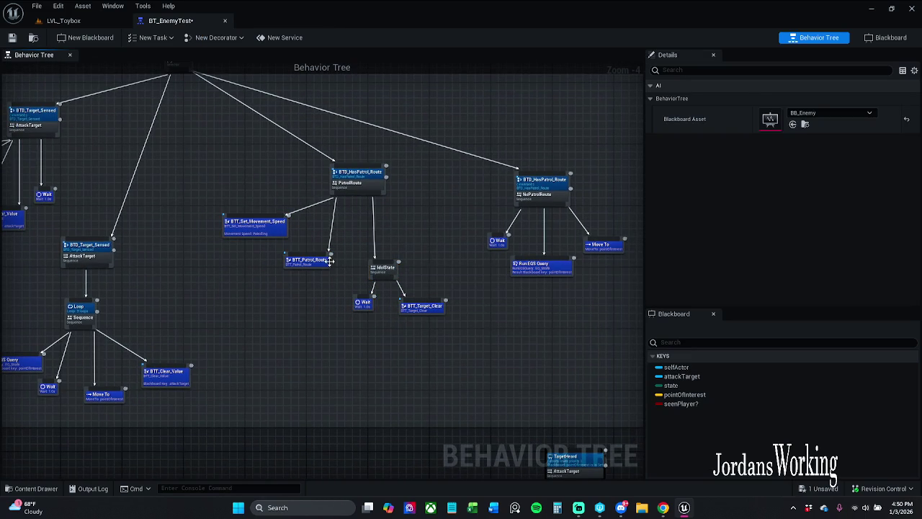
pyautogui.moveTo(330, 262); pyautogui.dragTo(338, 263)
pyautogui.click(426, 249)
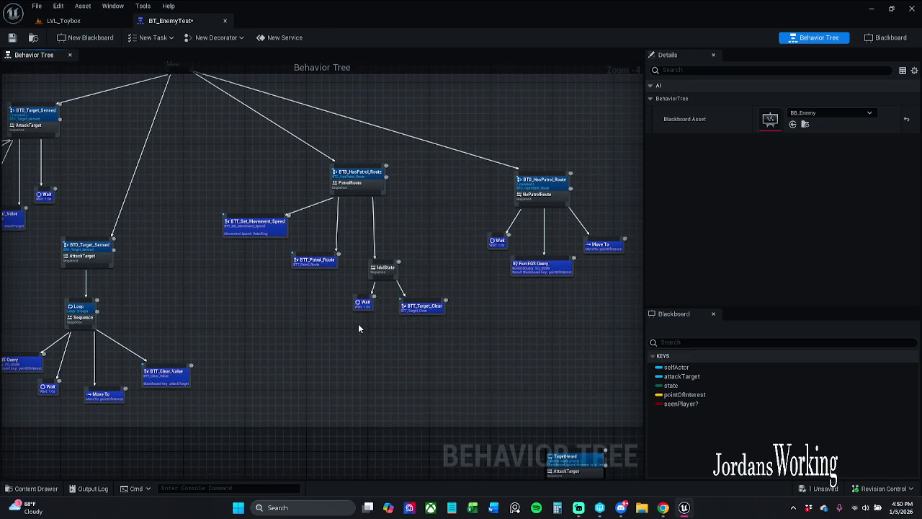
pyautogui.moveTo(359, 324)
pyautogui.mouseDown()
pyautogui.moveTo(416, 272)
pyautogui.moveTo(400, 264)
pyautogui.mouseUp()
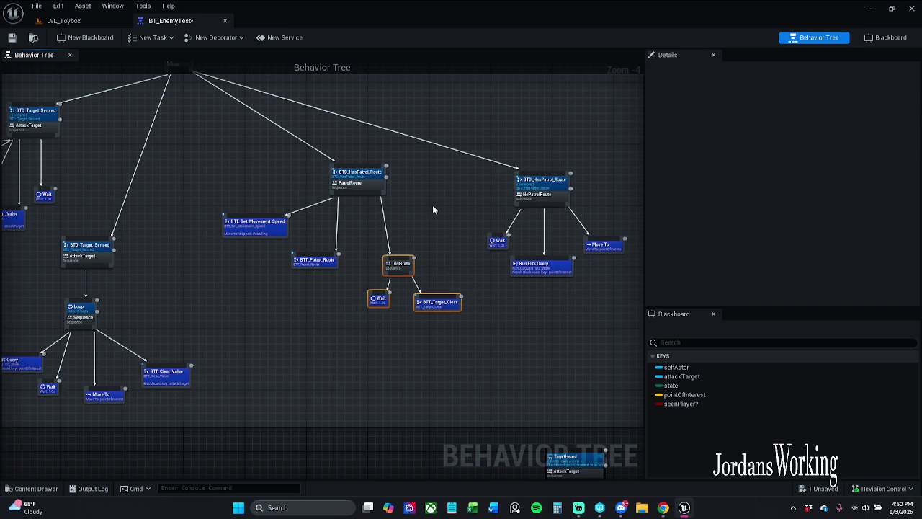
pyautogui.click(432, 209)
# Step: Select and reposition the whole HasPatrol_Route branch, then save BT_EnemyTest
pyautogui.click(317, 264)
pyautogui.click(420, 222)
pyautogui.moveTo(420, 222); pyautogui.dragTo(361, 225)
pyautogui.moveTo(189, 339)
pyautogui.mouseDown()
pyautogui.moveTo(317, 191)
pyautogui.moveTo(376, 162)
pyautogui.mouseUp()
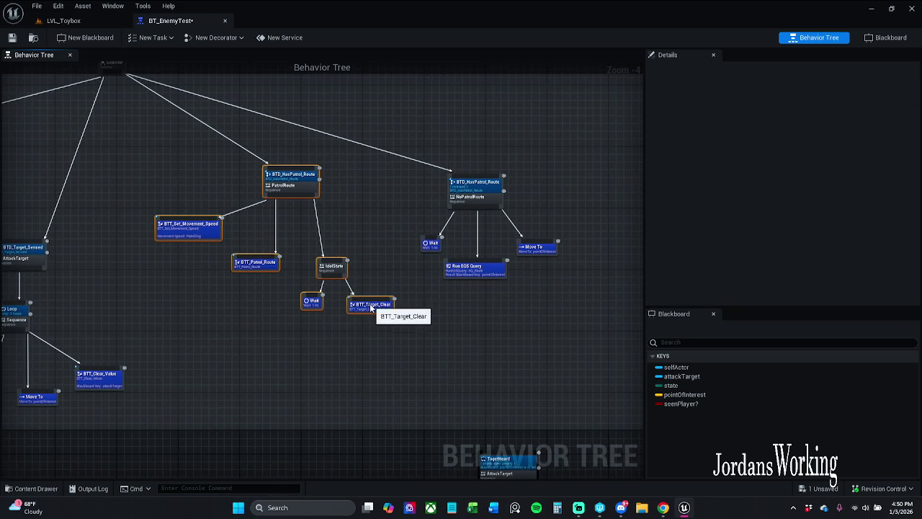
pyautogui.moveTo(365, 311)
pyautogui.mouseDown()
pyautogui.moveTo(465, 208)
pyautogui.moveTo(526, 199)
pyautogui.mouseUp()
pyautogui.click(527, 200)
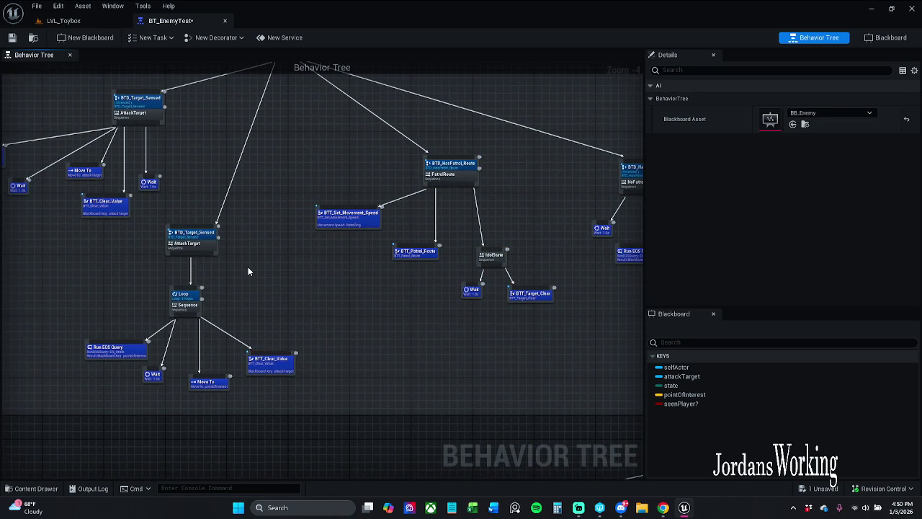
pyautogui.hotkey('ctrl', 's')
pyautogui.click(68, 21)
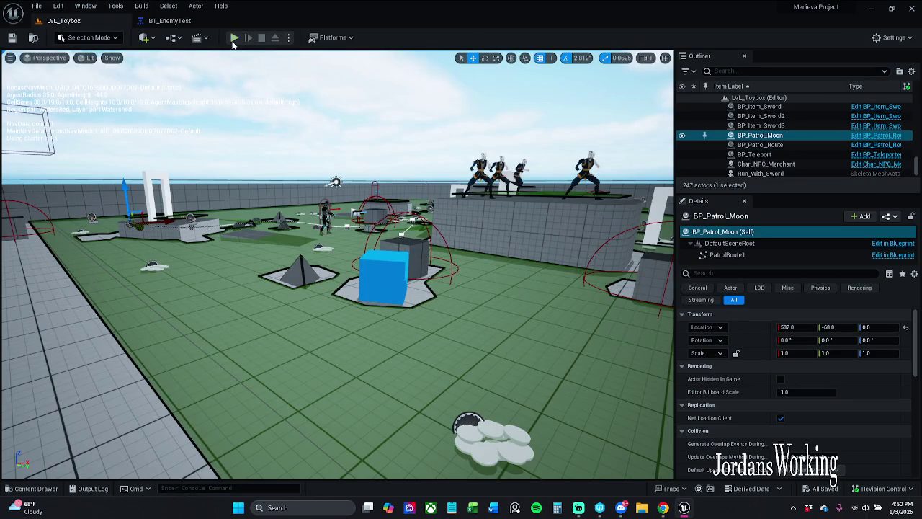
# Step: Play LVL_Toybox in the editor, running past enemies and collecting coins to test their reactions
pyautogui.click(233, 39)
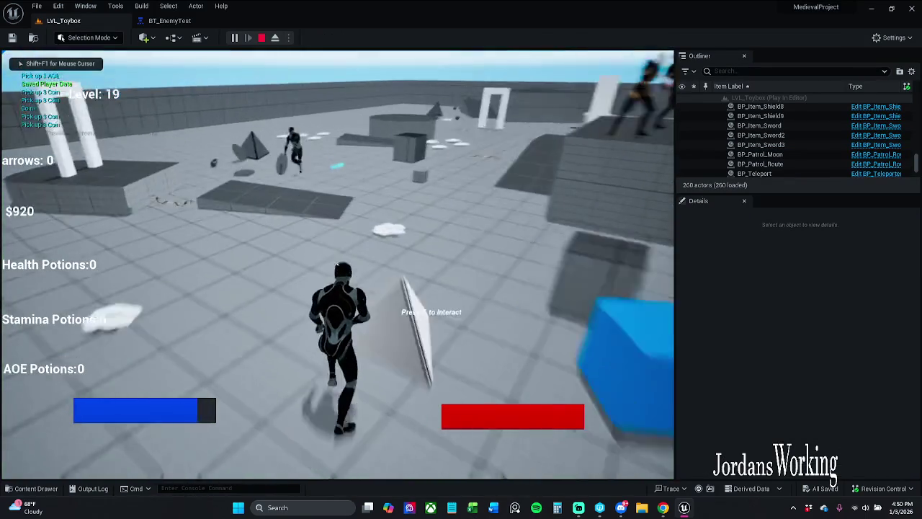
pyautogui.press('w')
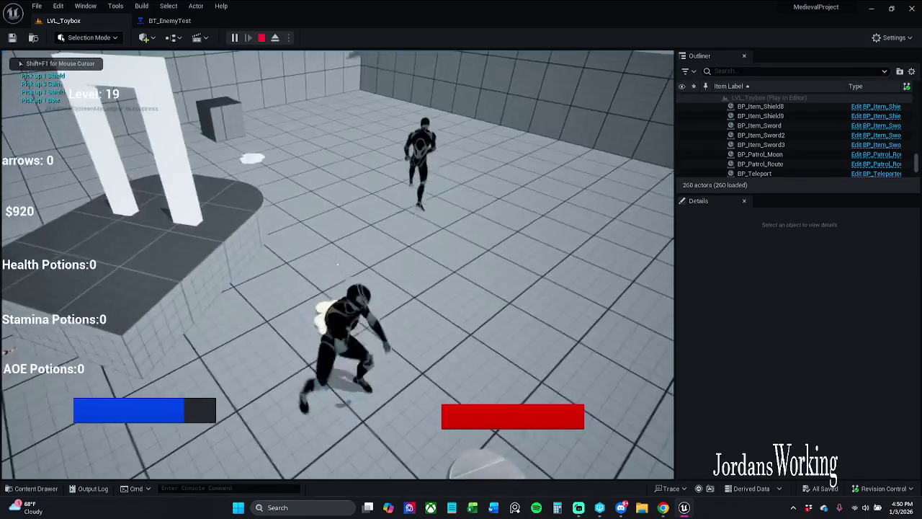
pyautogui.press('w')
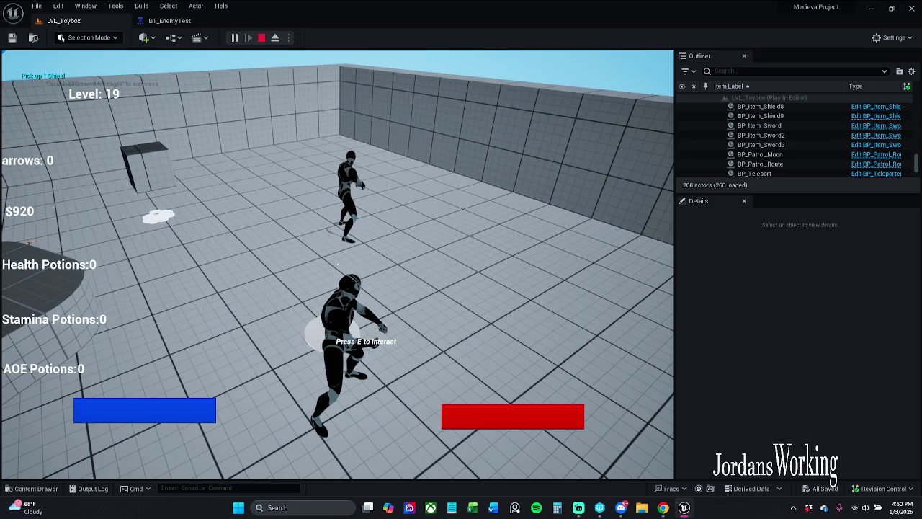
pyautogui.press('e')
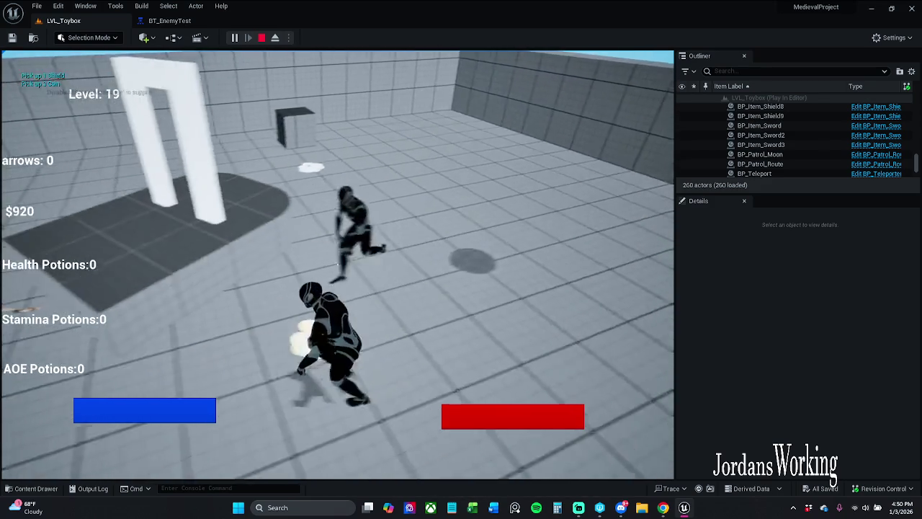
pyautogui.press('w')
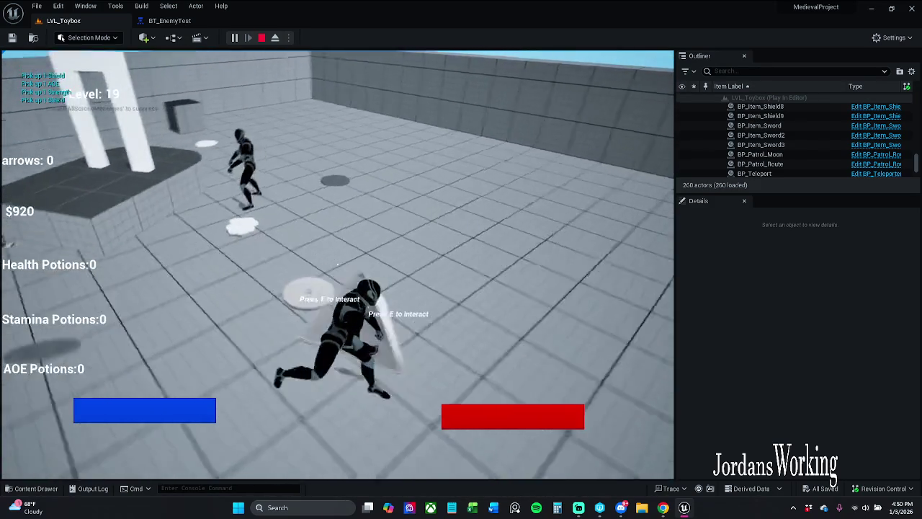
pyautogui.press('w')
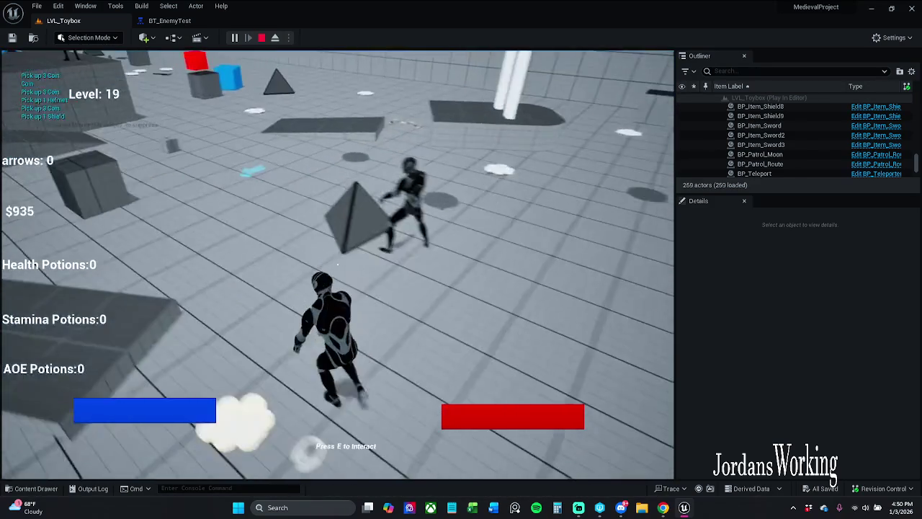
pyautogui.press('w')
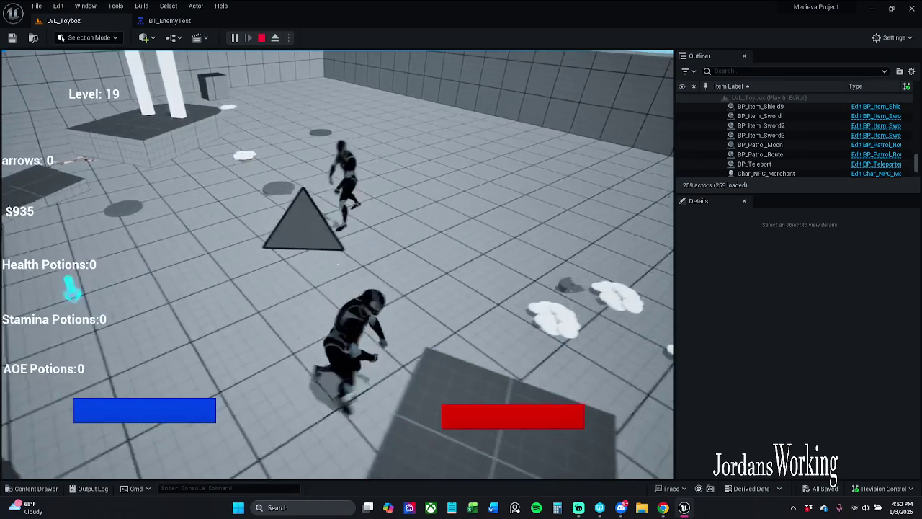
pyautogui.press('w')
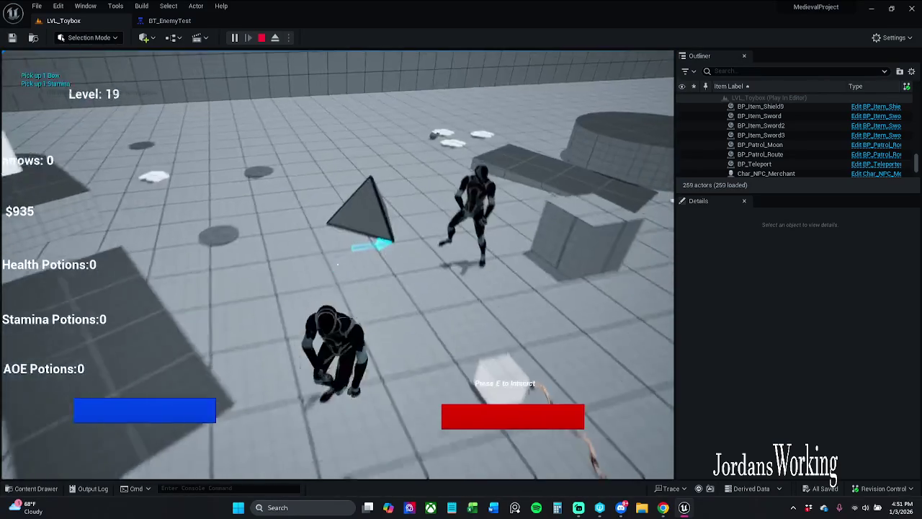
pyautogui.press('w')
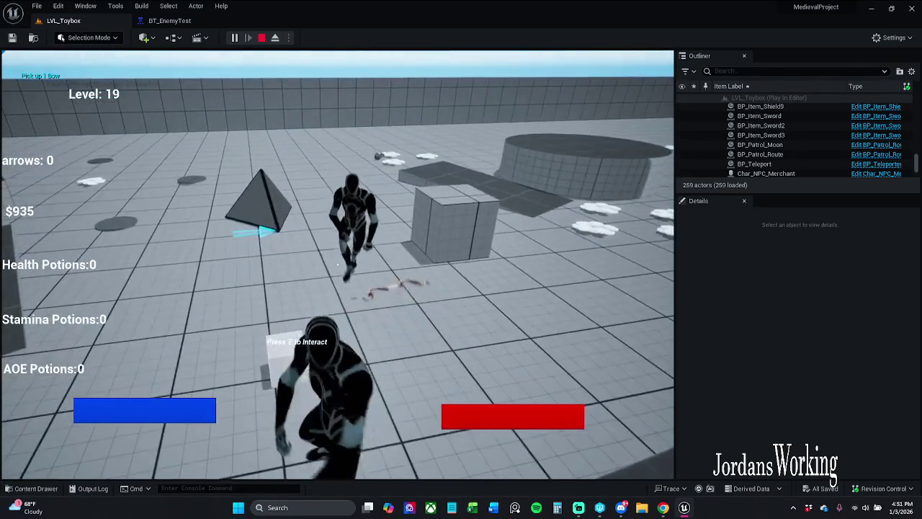
pyautogui.press('w')
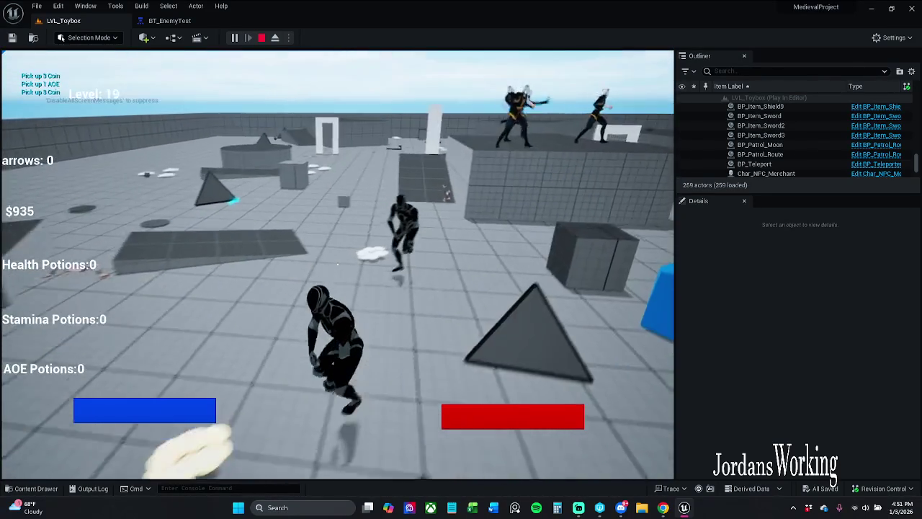
pyautogui.press('w')
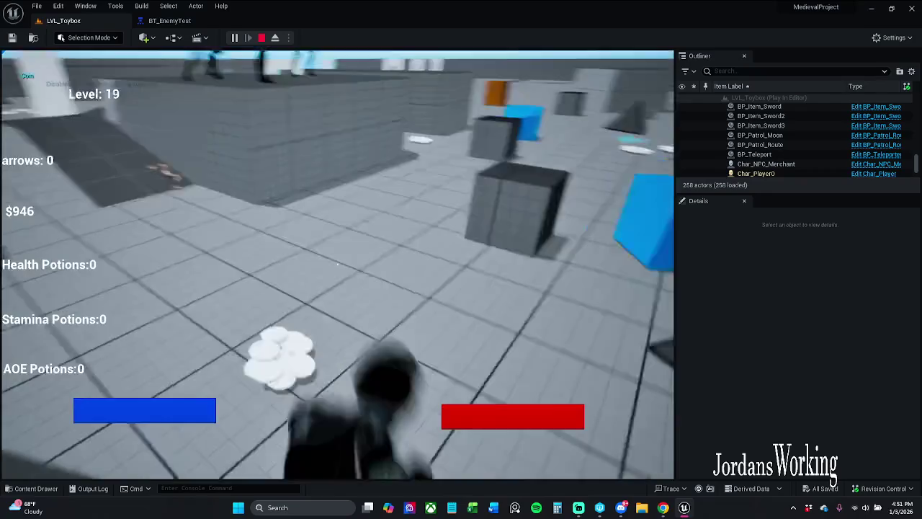
pyautogui.press('w')
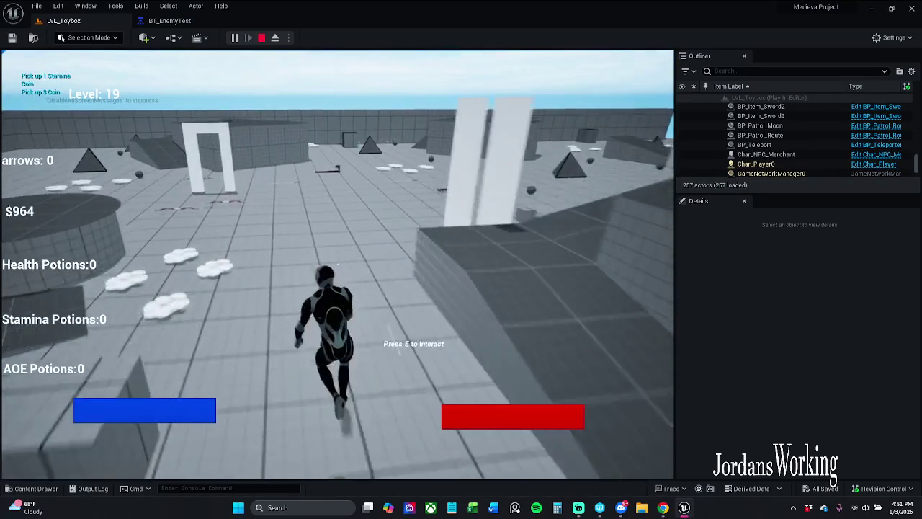
# Step: Stop the play session and open the Char_Enemy_Parent blueprint from the level
pyautogui.press('Escape')
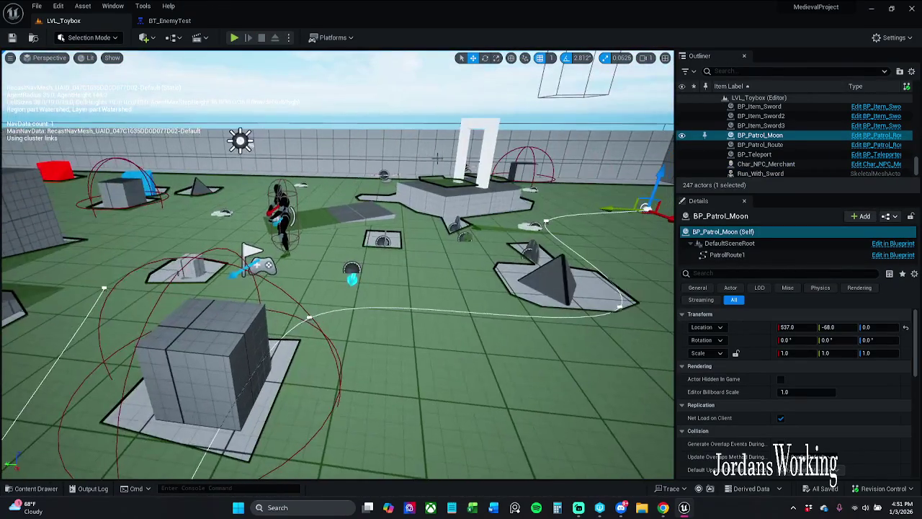
pyautogui.click(280, 216)
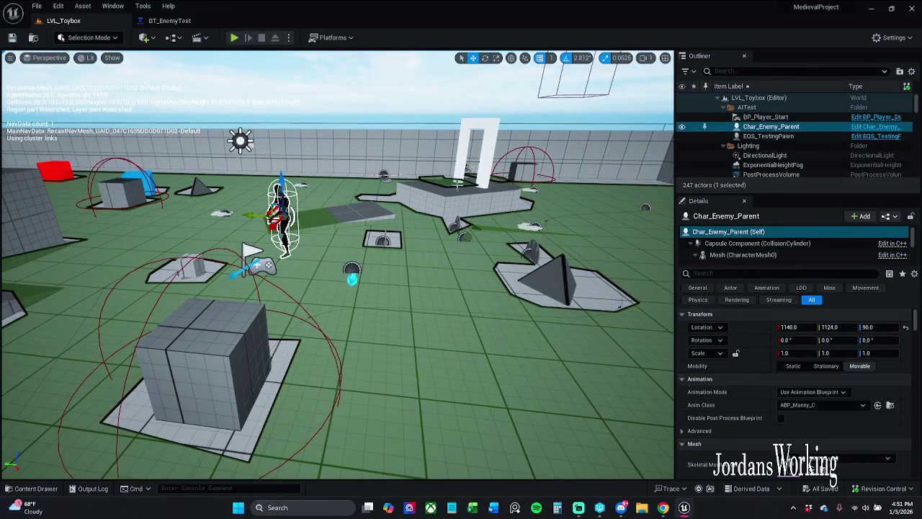
pyautogui.click(890, 128)
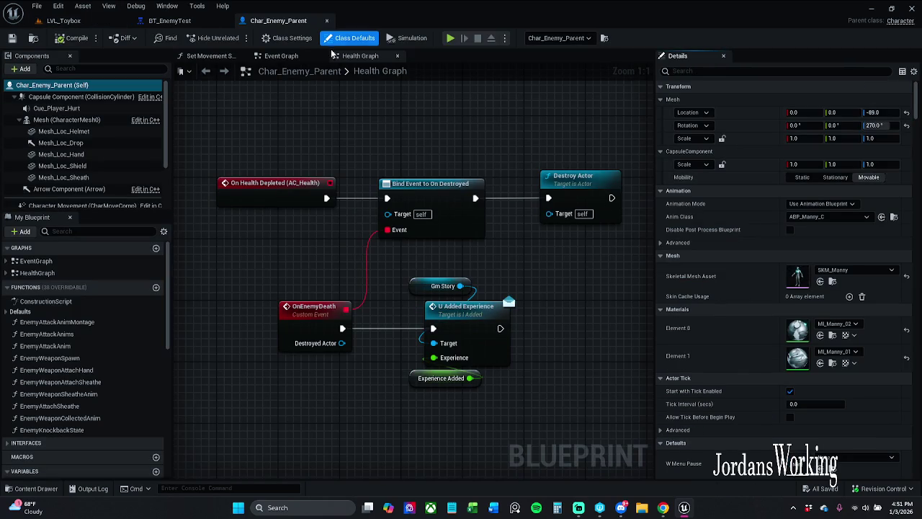
# Step: Show Char_Enemy_Parent's Event Graph and select AIPerception to display its sight config
pyautogui.scroll(-8, 353, 146)
pyautogui.scroll(7, 353, 146)
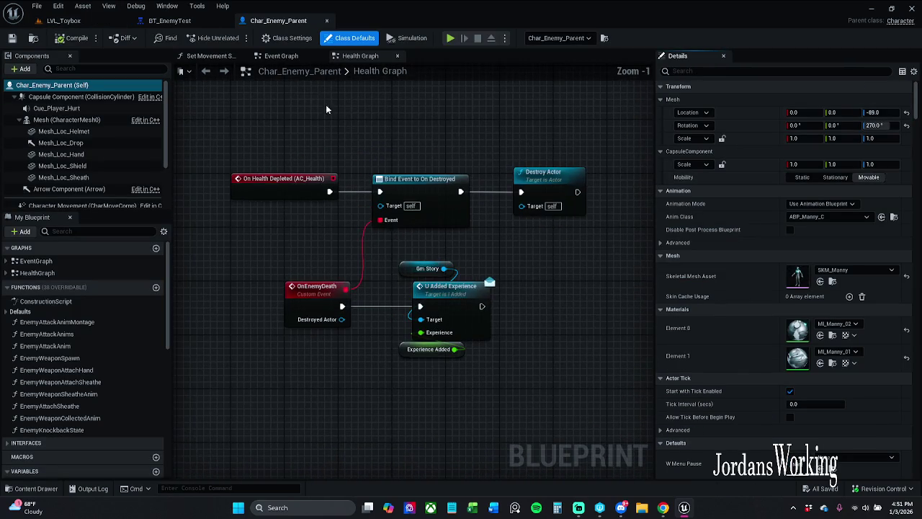
pyautogui.click(287, 57)
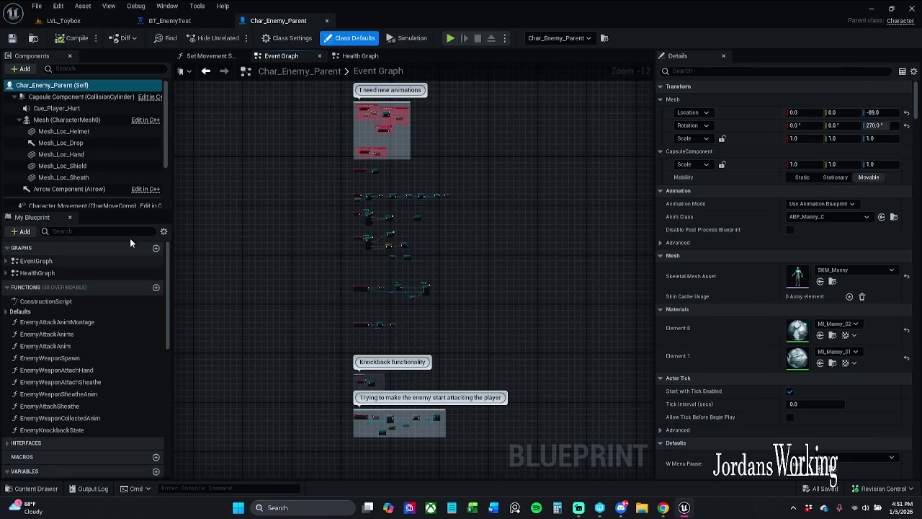
pyautogui.scroll(-3, 105, 165)
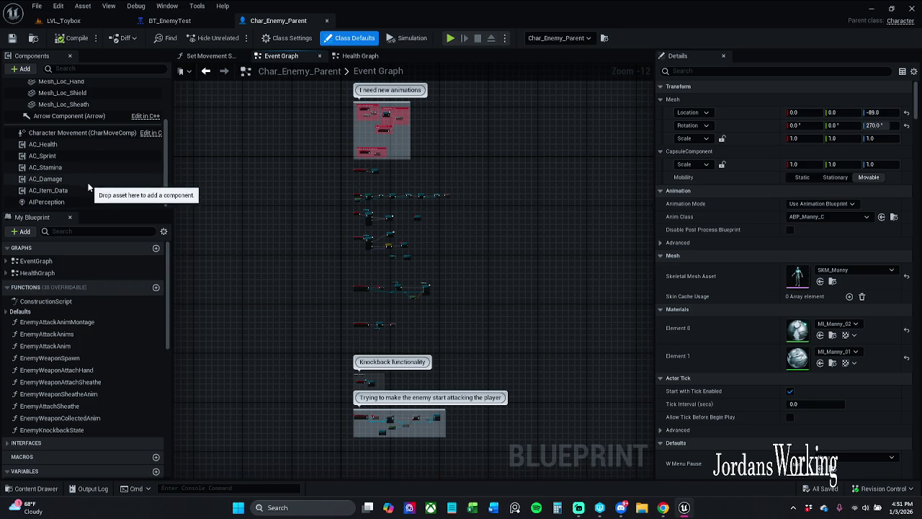
pyautogui.click(85, 202)
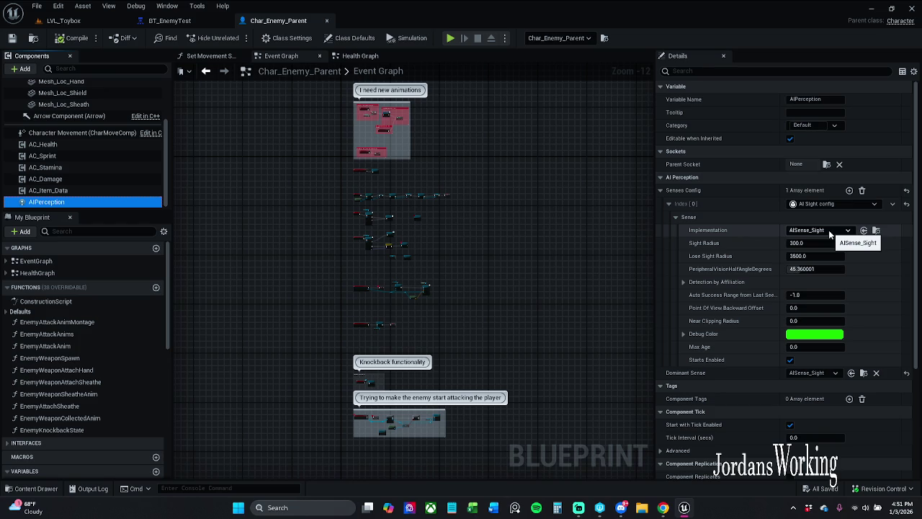
# Step: Add a second Senses Config entry set to AI Hearing
pyautogui.click(849, 191)
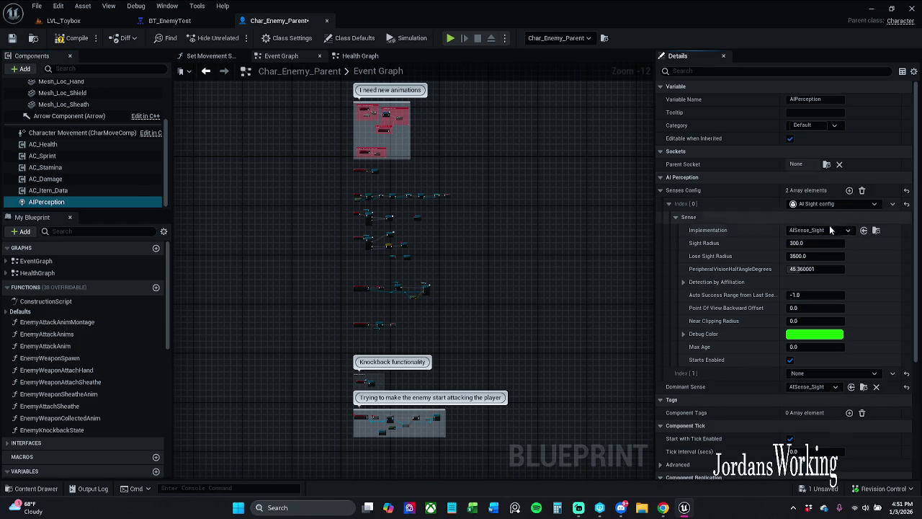
pyautogui.click(808, 374)
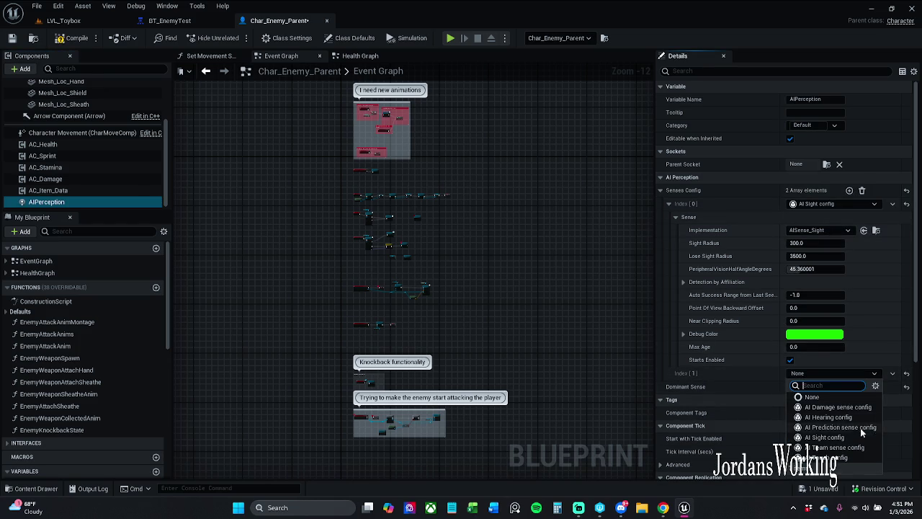
pyautogui.click(828, 417)
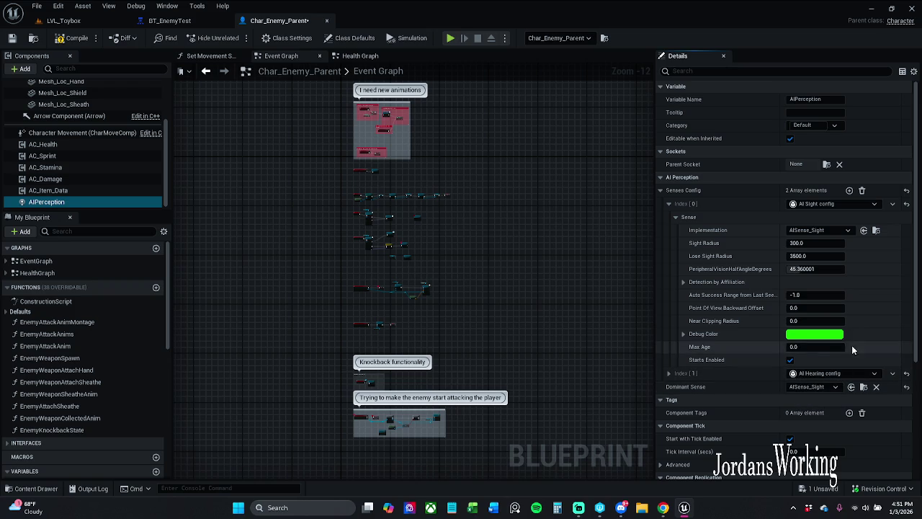
# Step: Set the sight peripheral vision half-angle to 90 degrees and save Char_Enemy_Parent
pyautogui.click(807, 243)
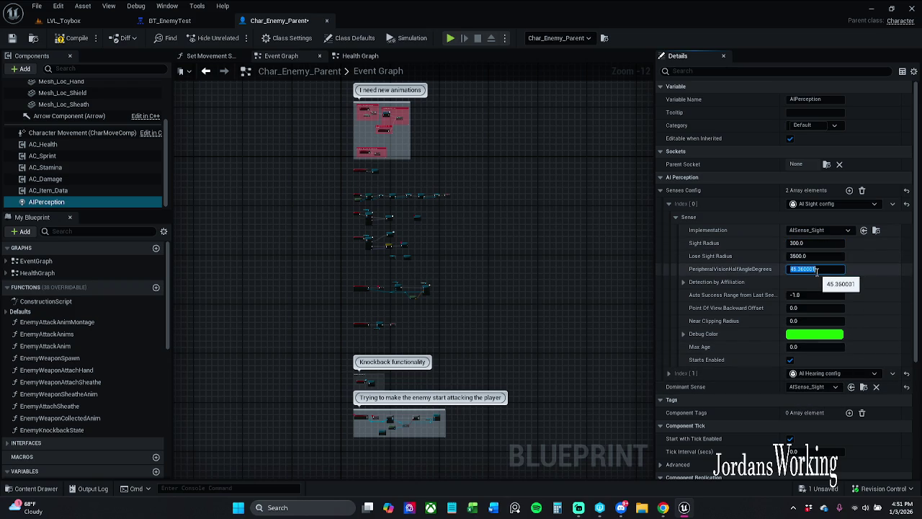
pyautogui.write('90')
pyautogui.click(59, 40)
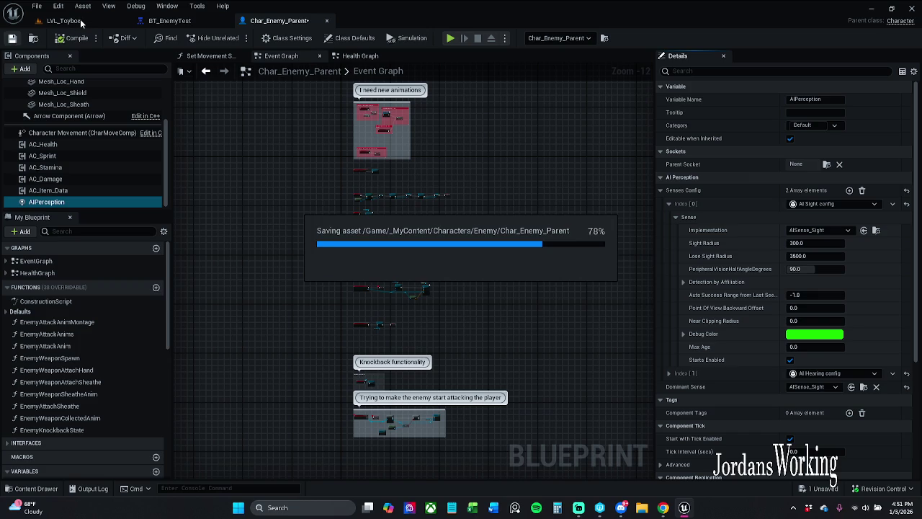
pyautogui.click(72, 21)
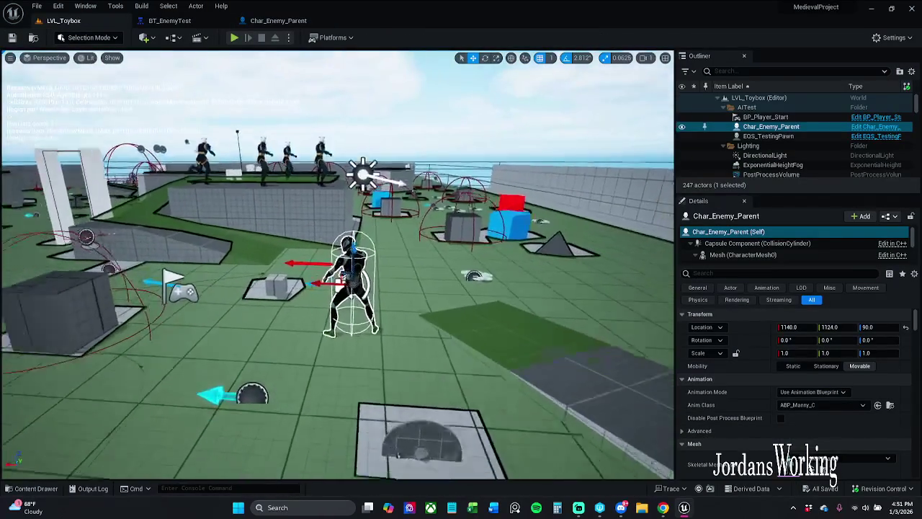
pyautogui.press('w')
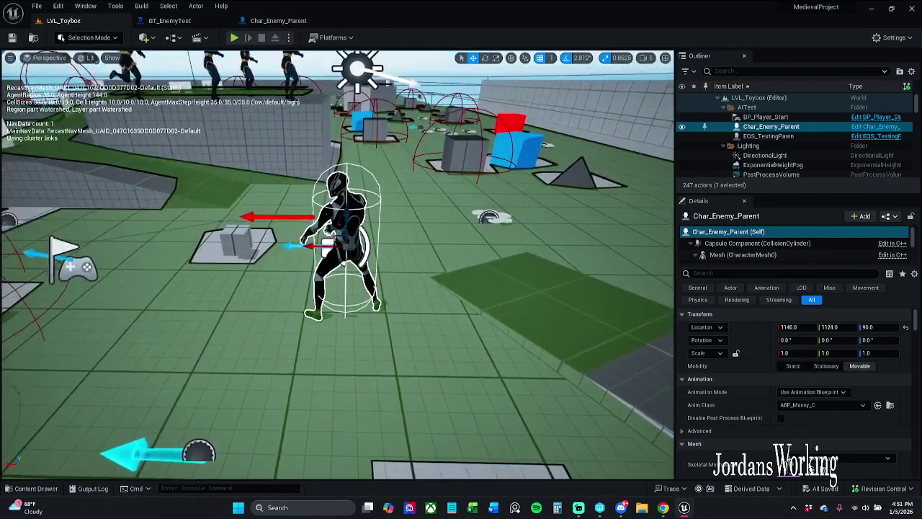
pyautogui.press('s')
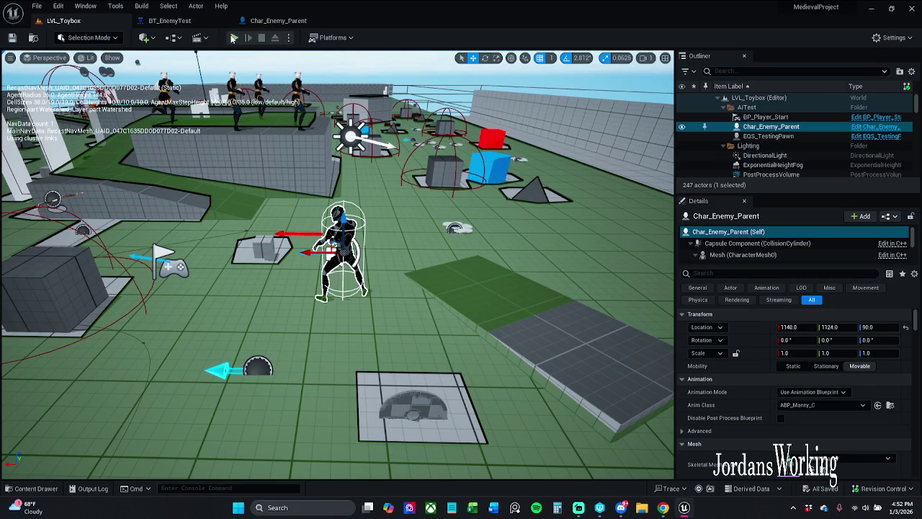
pyautogui.click(234, 38)
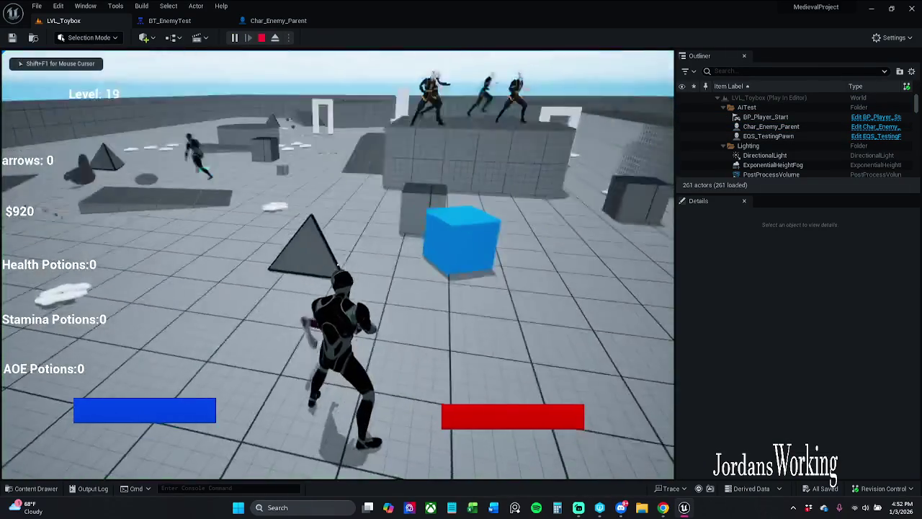
# Step: Pause and resume the running game, selecting the live Char_Enemy_Parent enemy for inspection
pyautogui.press('Escape')
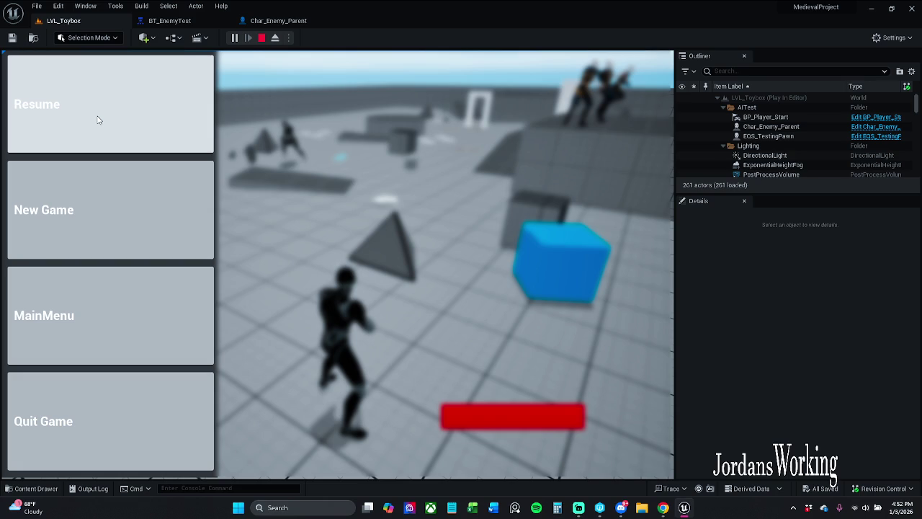
pyautogui.click(99, 119)
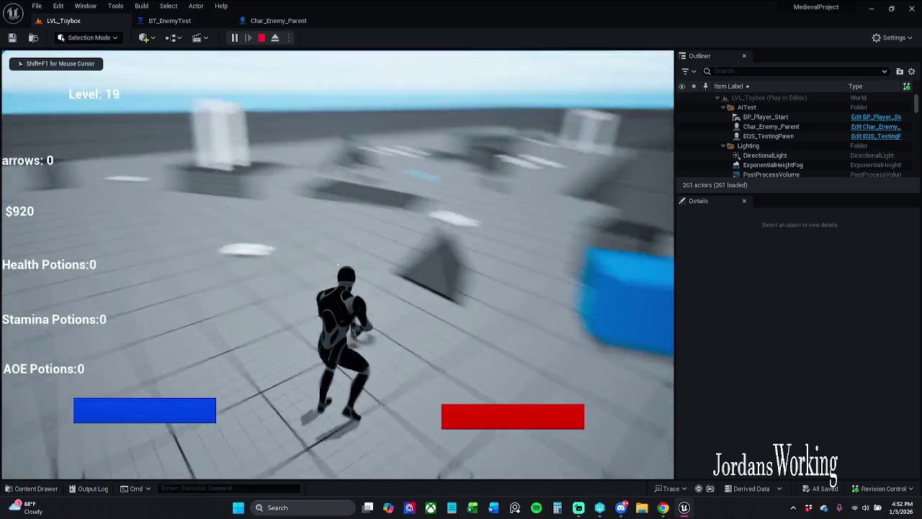
pyautogui.press('p')
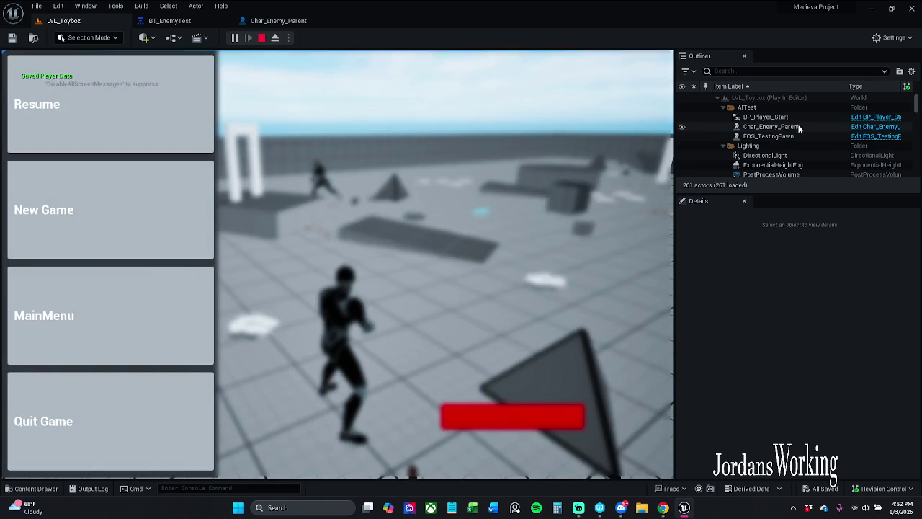
pyautogui.click(793, 127)
pyautogui.click(156, 111)
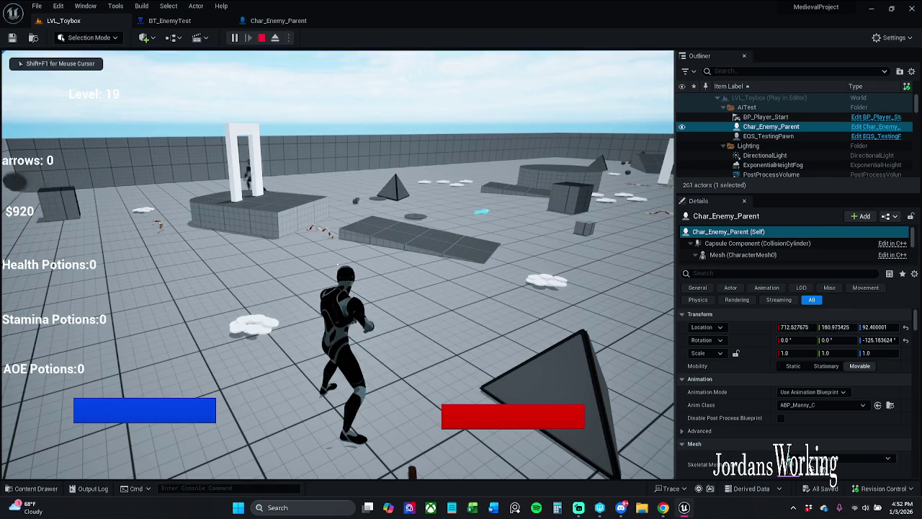
# Step: With the AI gameplay debugger shown, lure the enemy into a chase and flee until it resumes patrolling
pyautogui.press("'")
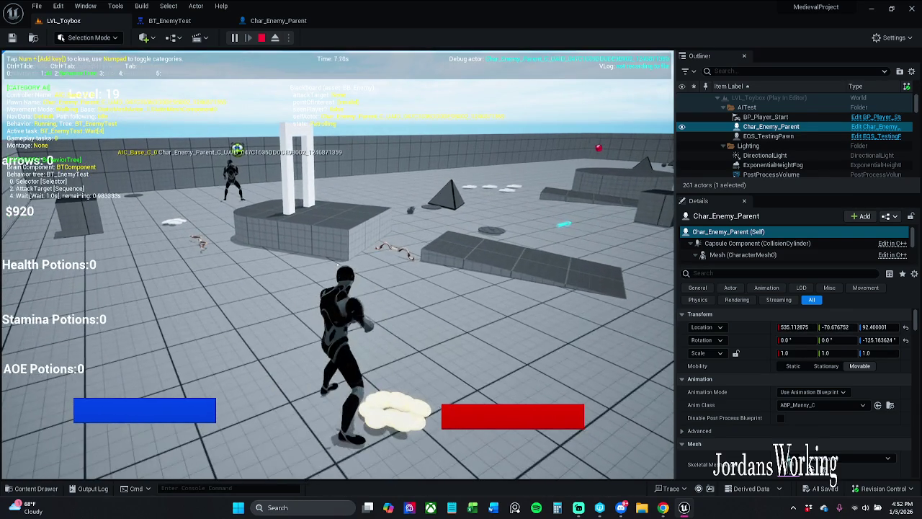
pyautogui.press('w')
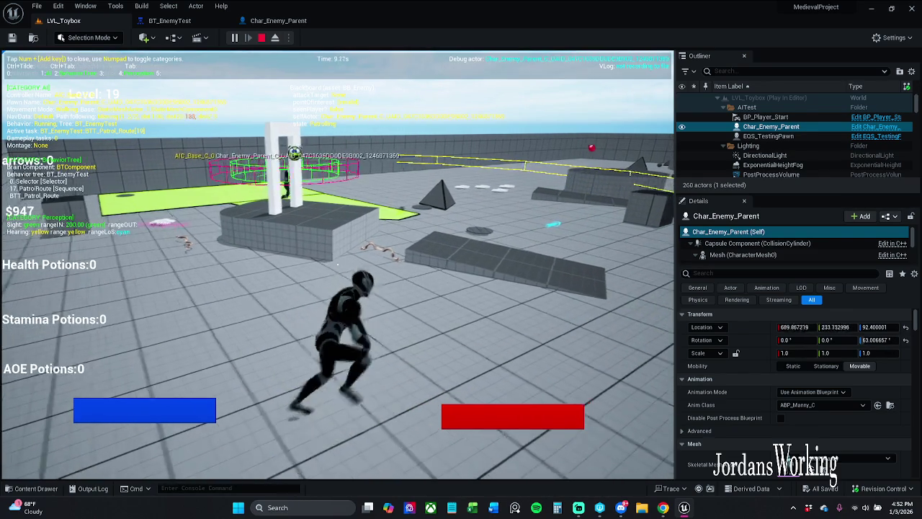
pyautogui.press('w')
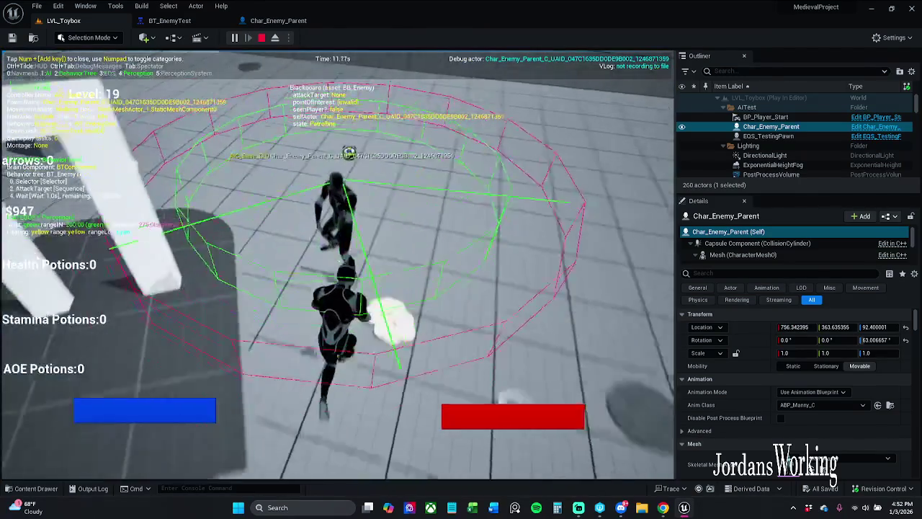
pyautogui.press('w')
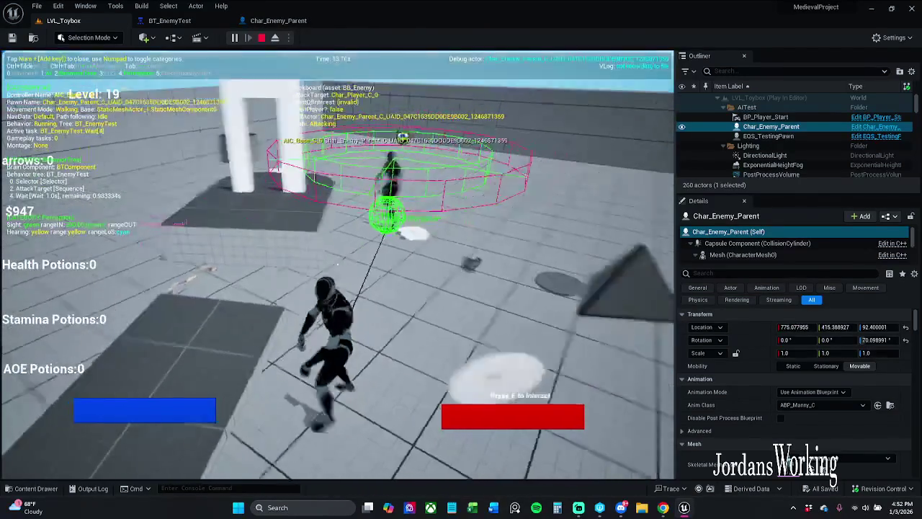
pyautogui.press('w')
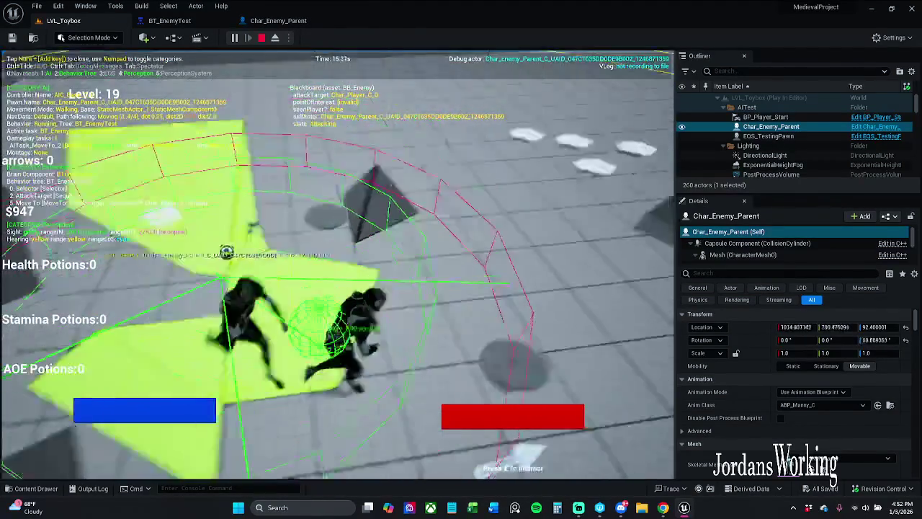
pyautogui.press('w')
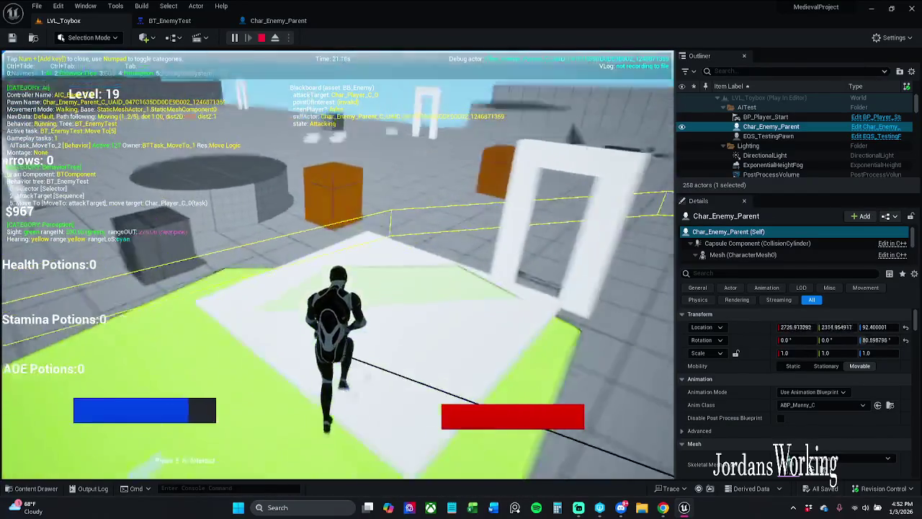
pyautogui.press('w')
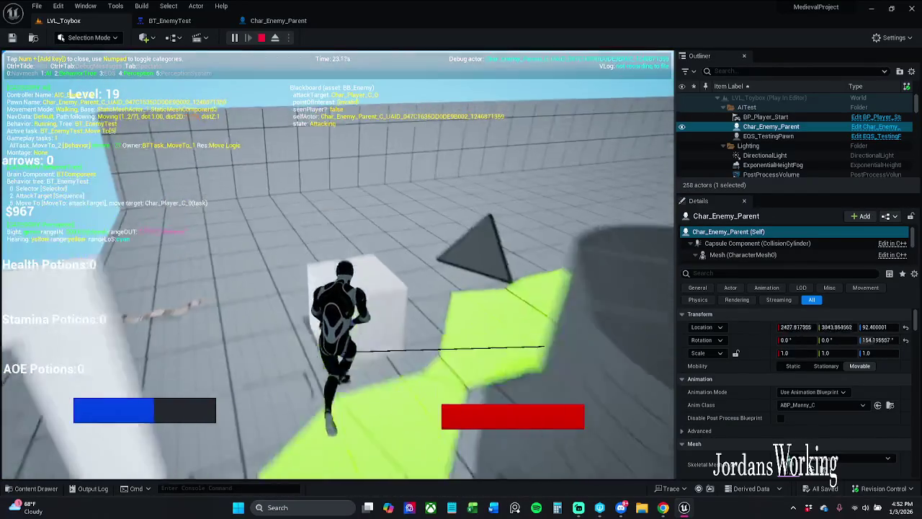
pyautogui.press('w')
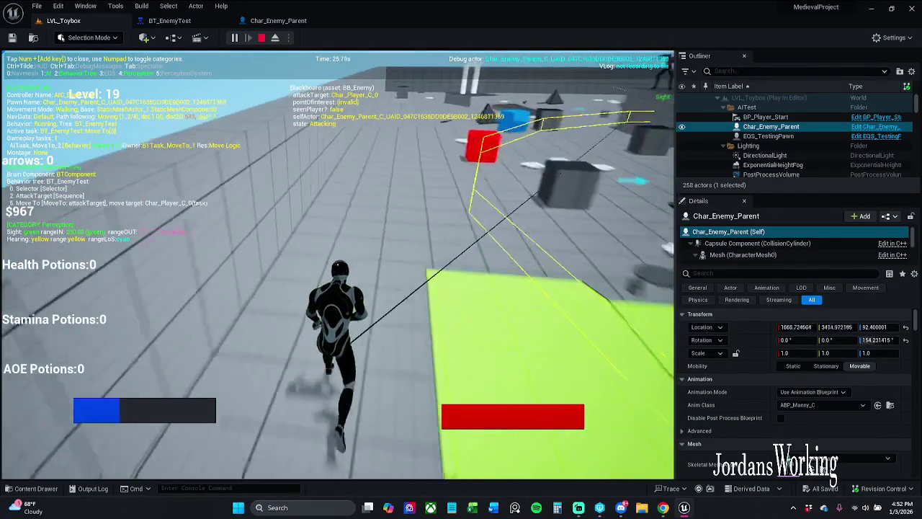
pyautogui.press('w')
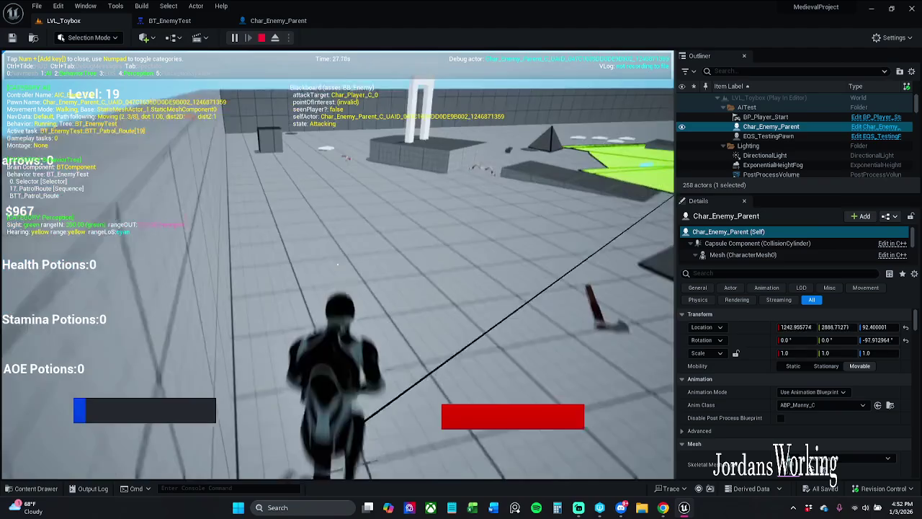
pyautogui.press('w')
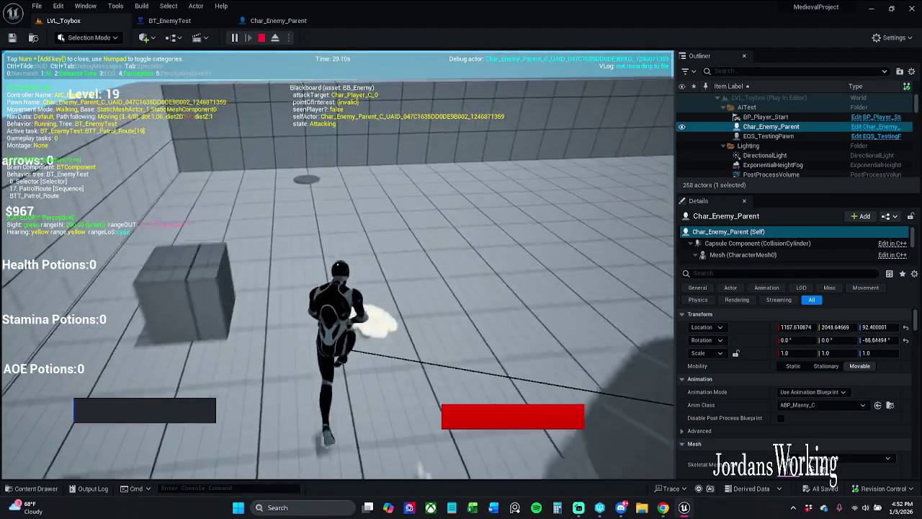
# Step: Run back toward the patrolling enemy until it re-engages, then end the play session
pyautogui.press('w')
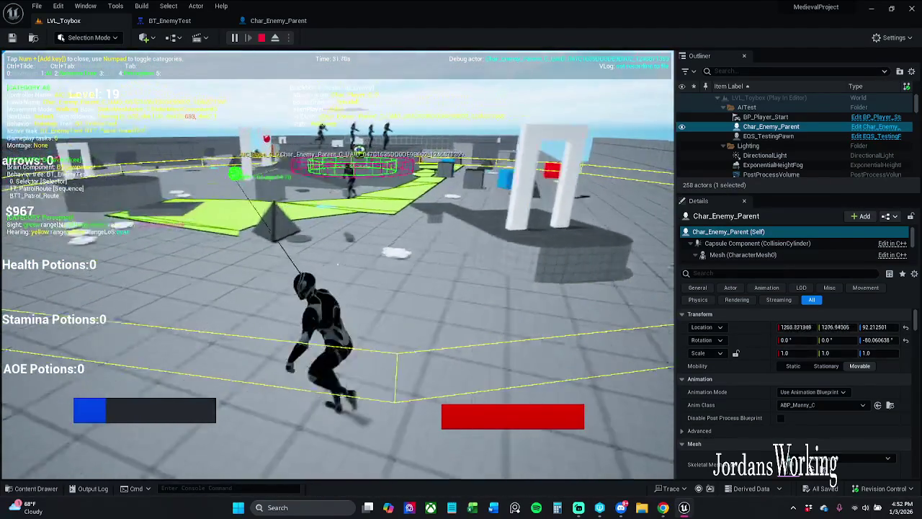
pyautogui.press('w')
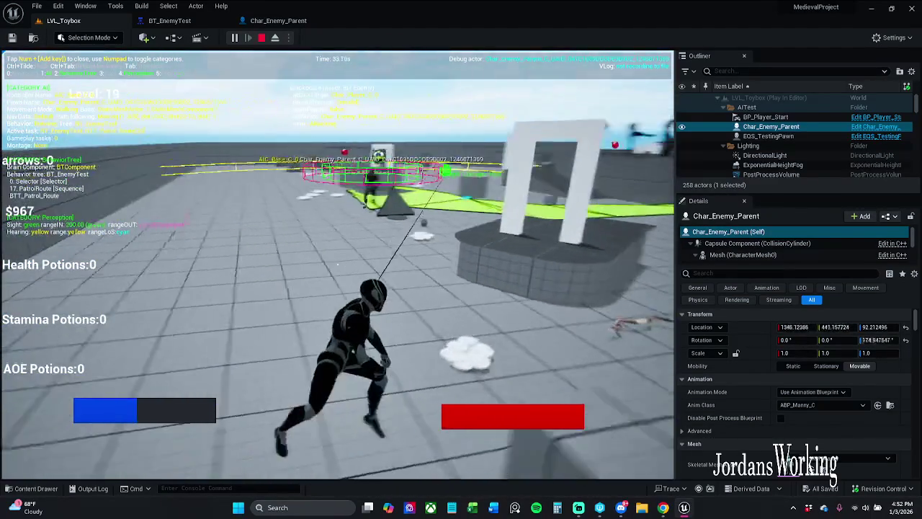
pyautogui.press('w')
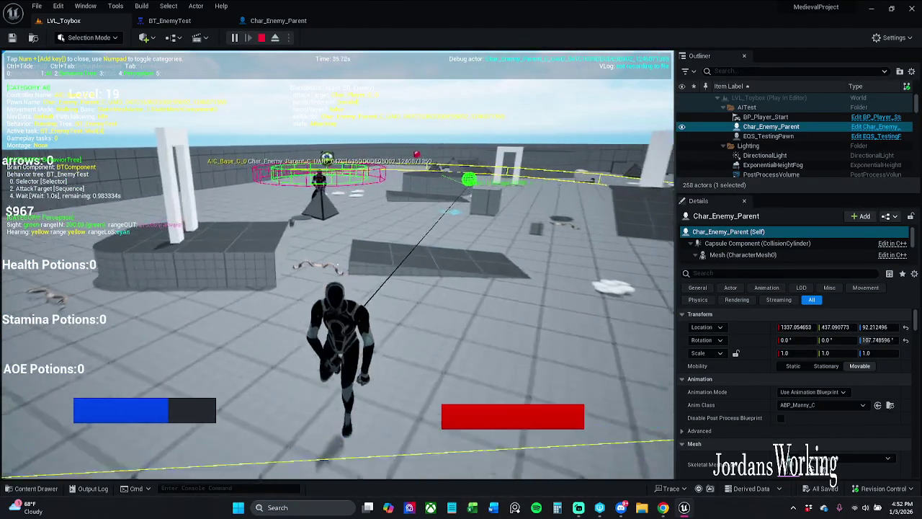
pyautogui.press('w')
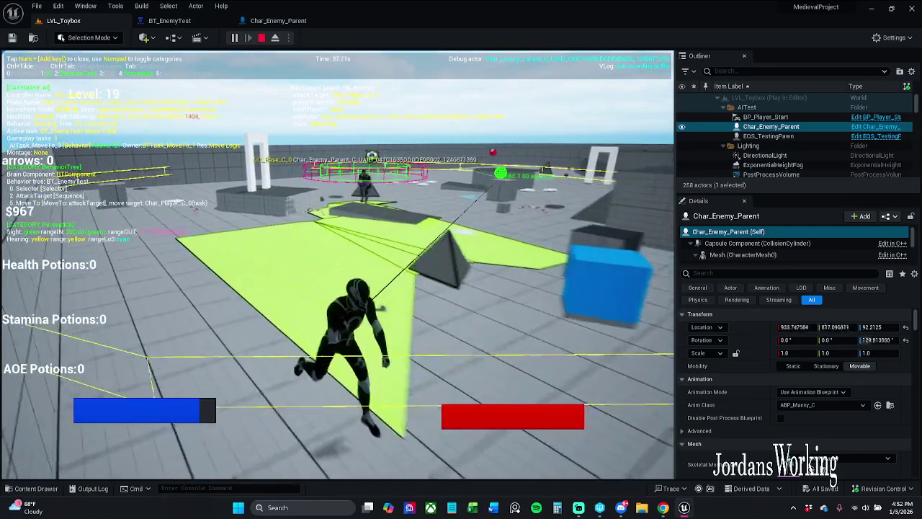
pyautogui.press('w')
pyautogui.press('w')
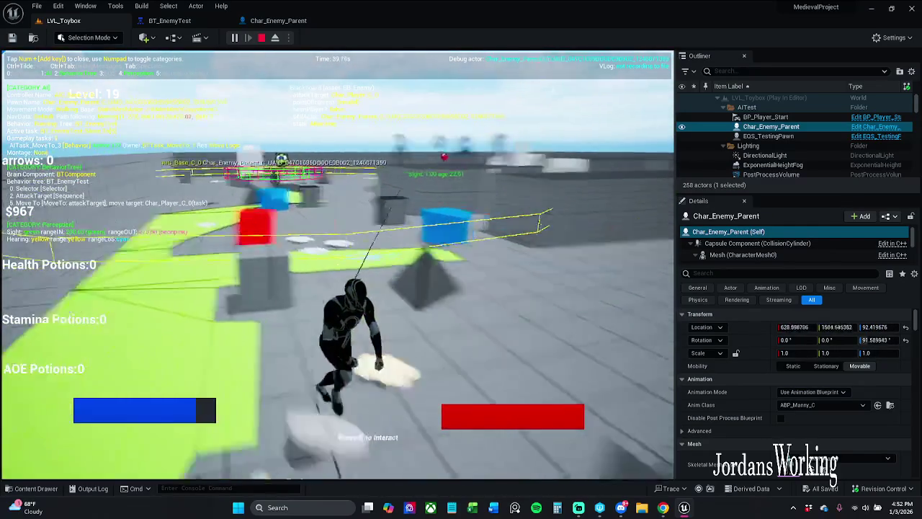
pyautogui.press('w')
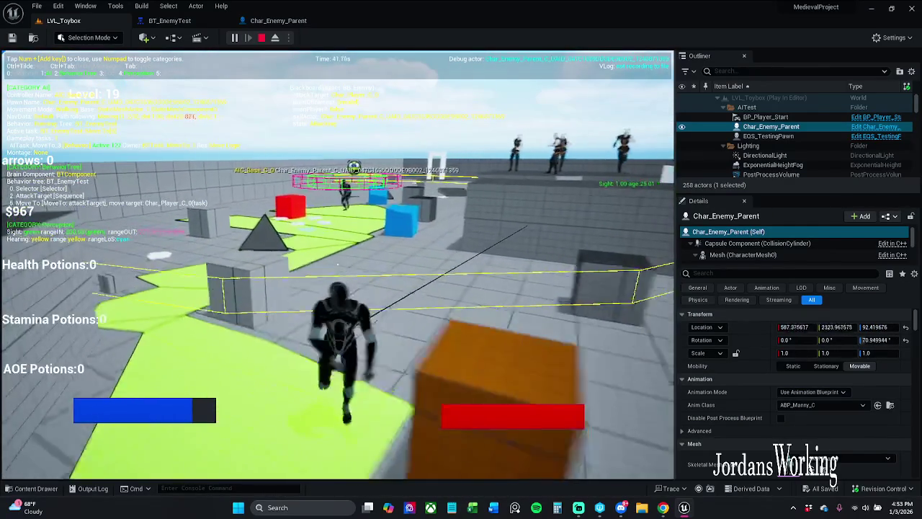
pyautogui.press('w')
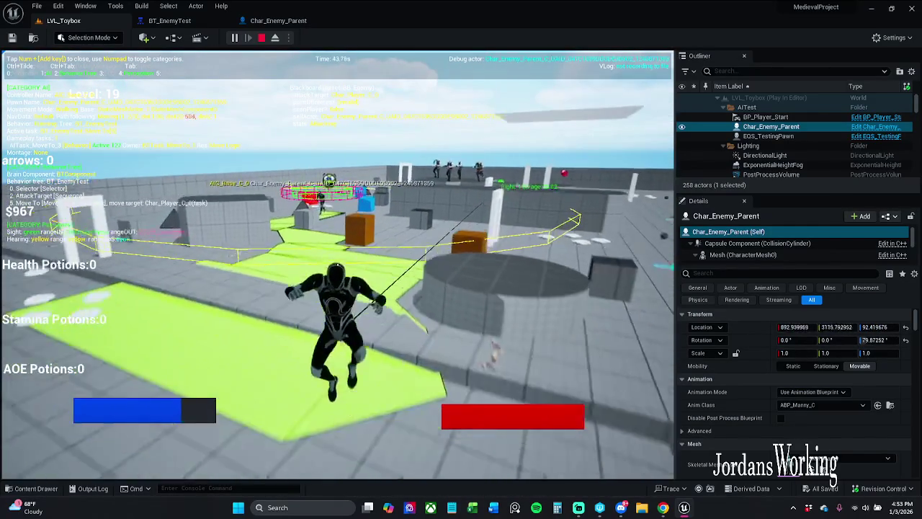
pyautogui.press('w')
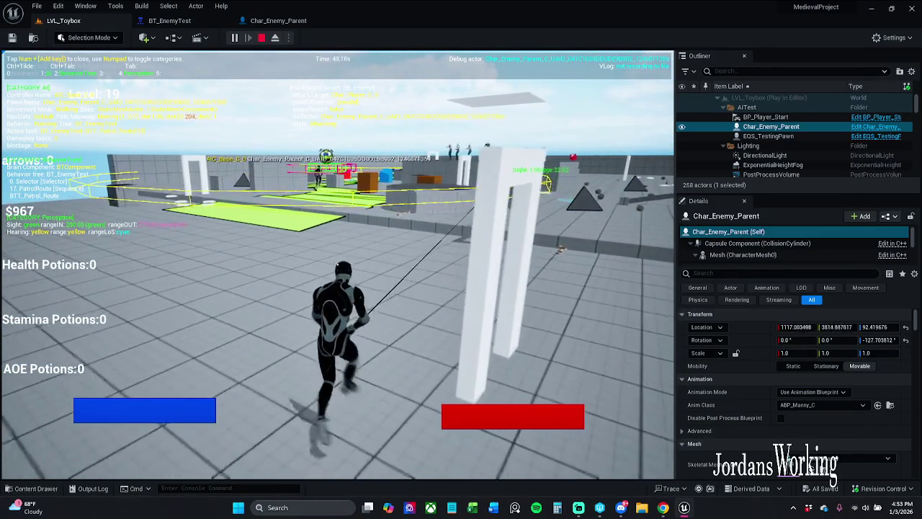
pyautogui.press('Escape')
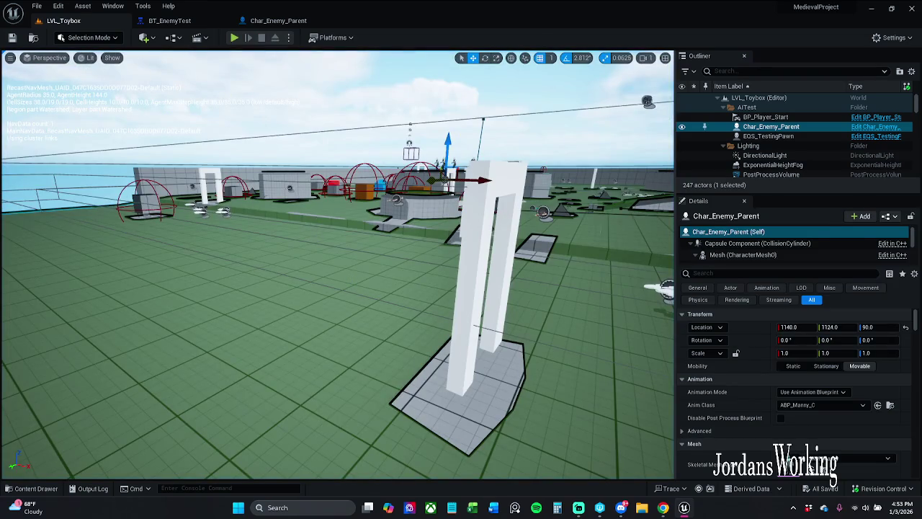
# Step: Select the SM_Cube24 floor slab and raise it slightly along Z
pyautogui.click(296, 239)
pyautogui.moveTo(296, 238); pyautogui.dragTo(248, 236)
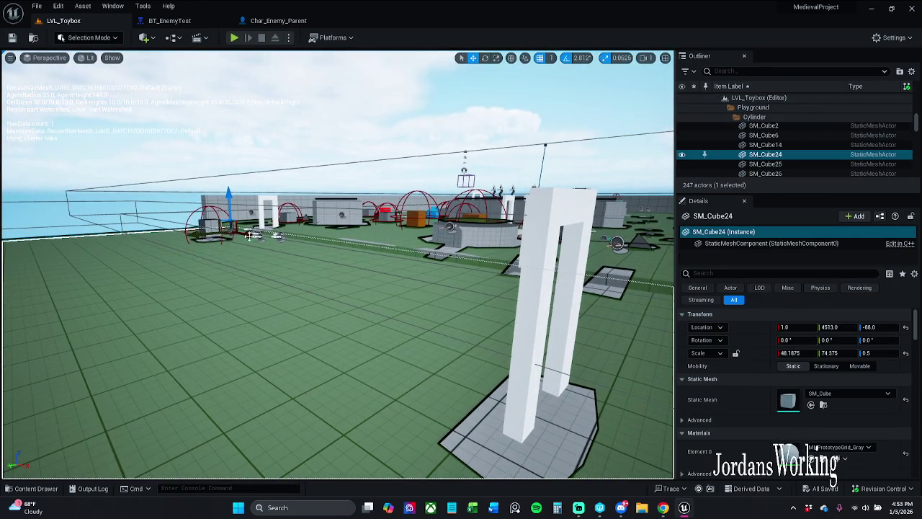
pyautogui.press('Escape')
pyautogui.moveTo(90, 249); pyautogui.dragTo(54, 248)
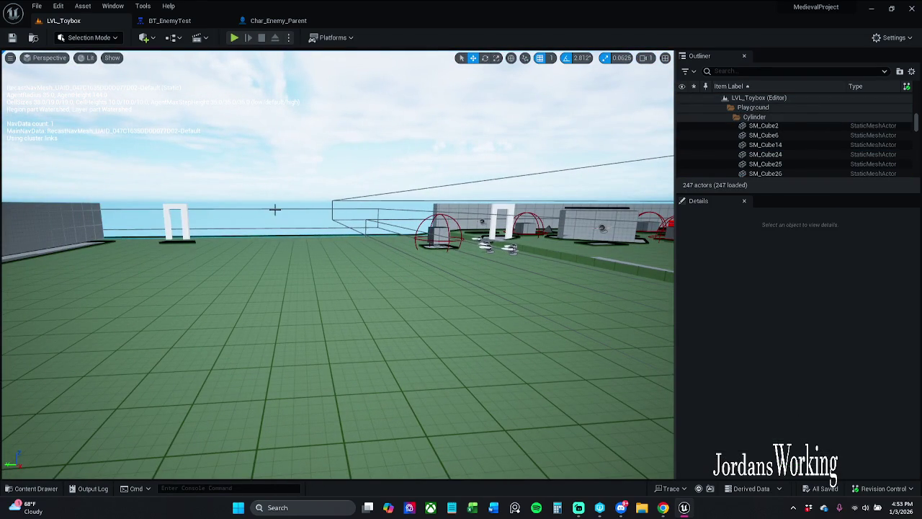
pyautogui.click(281, 245)
pyautogui.moveTo(465, 214); pyautogui.dragTo(465, 207)
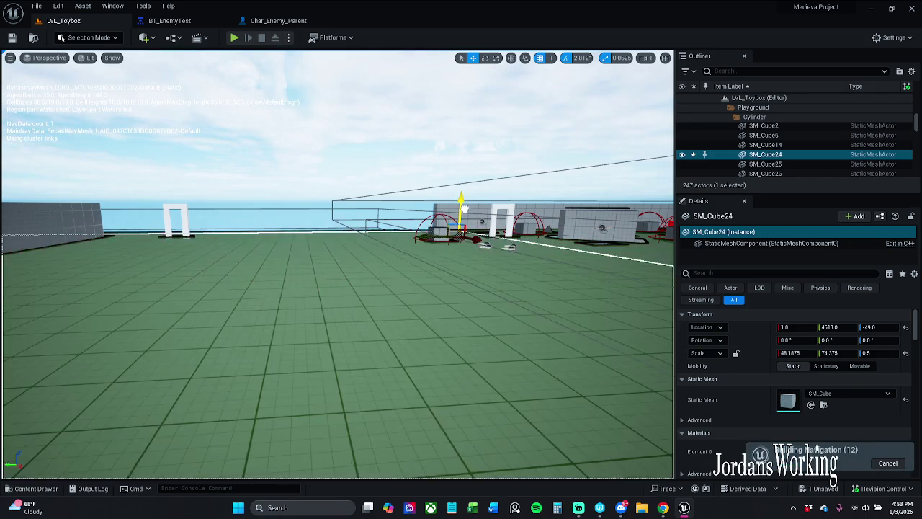
pyautogui.moveTo(644, 201)
pyautogui.mouseDown()
pyautogui.moveTo(631, 143)
pyautogui.moveTo(656, 148)
pyautogui.moveTo(624, 173)
pyautogui.mouseUp()
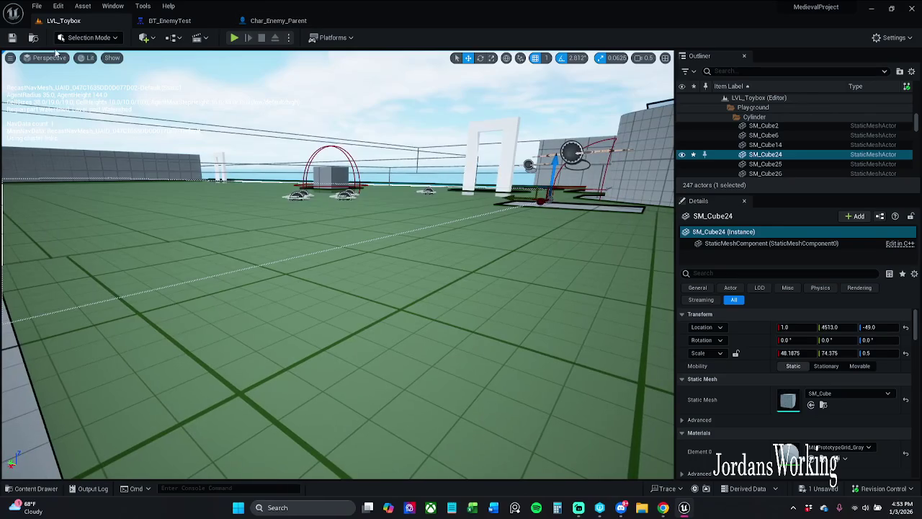
# Step: Save the level, checking out SM_Cube24, and launch a new Play-in-Editor session
pyautogui.click(13, 40)
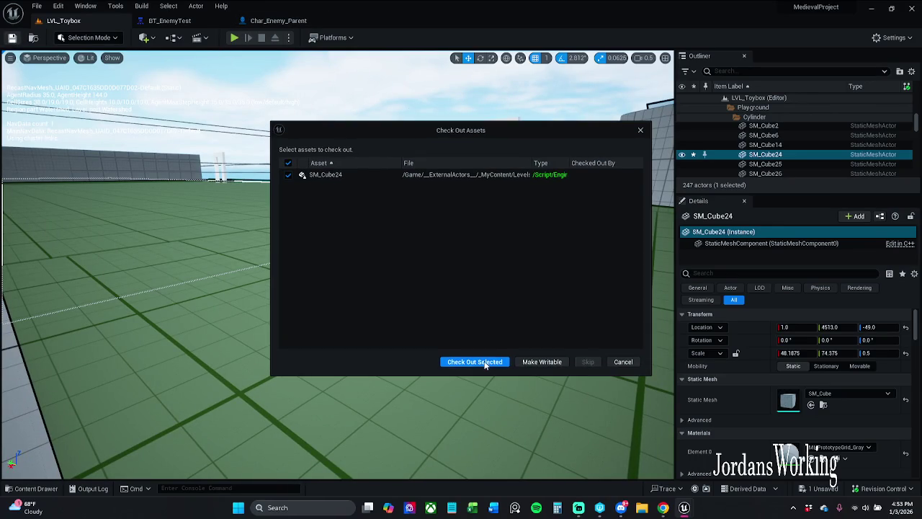
pyautogui.click(475, 362)
pyautogui.click(234, 38)
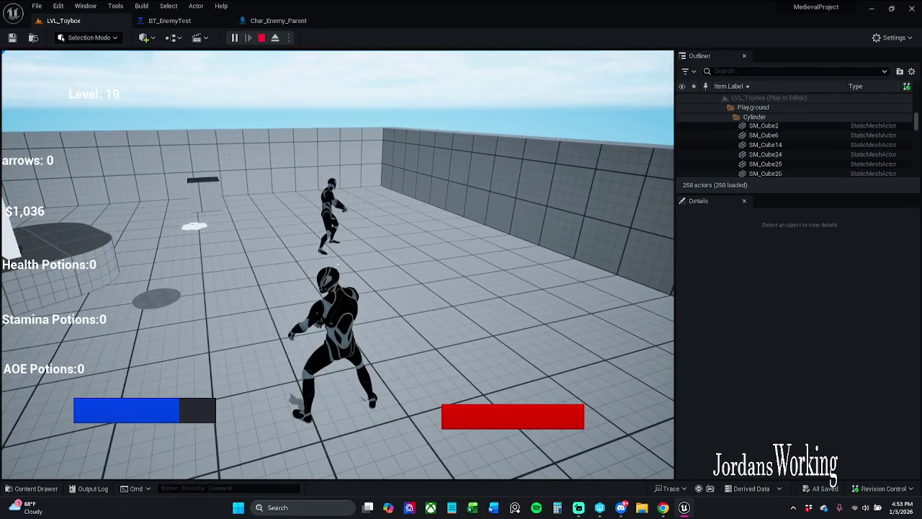
# Step: Run across the arena attacking and defeating enemies, then end the play session
pyautogui.press('w')
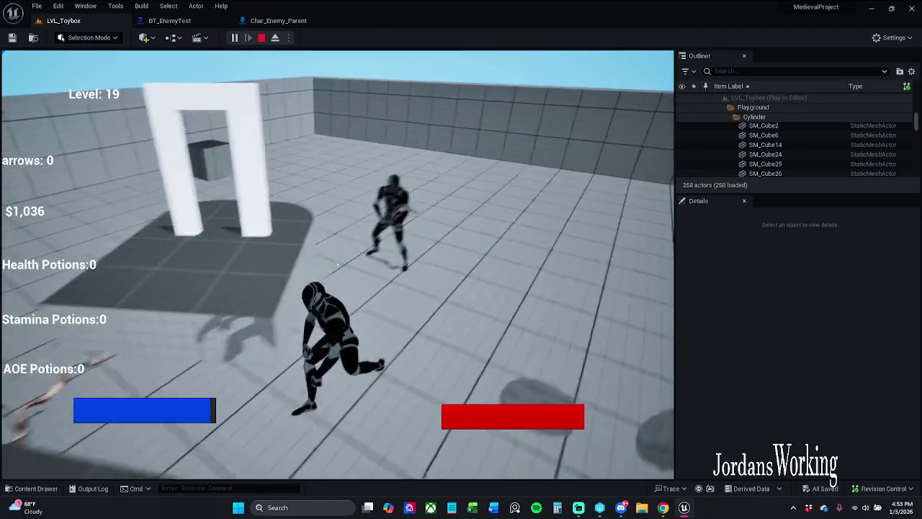
pyautogui.press('w')
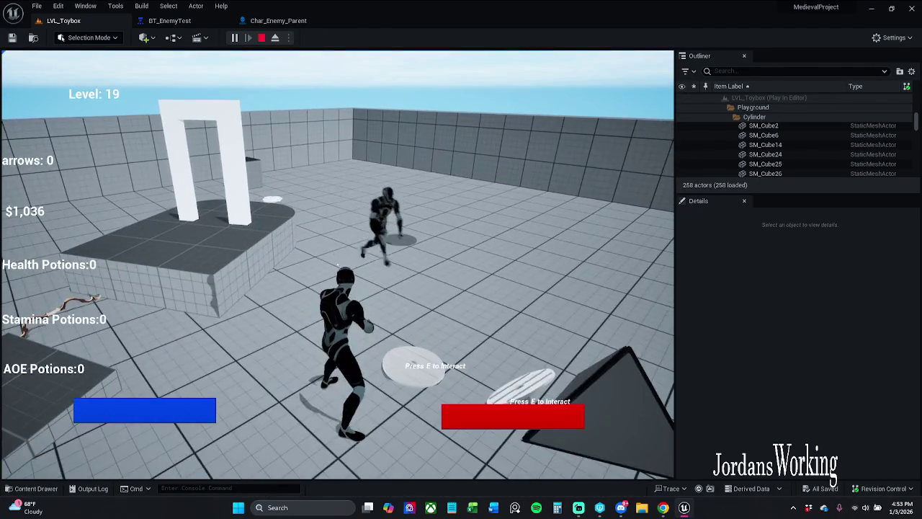
pyautogui.press('w')
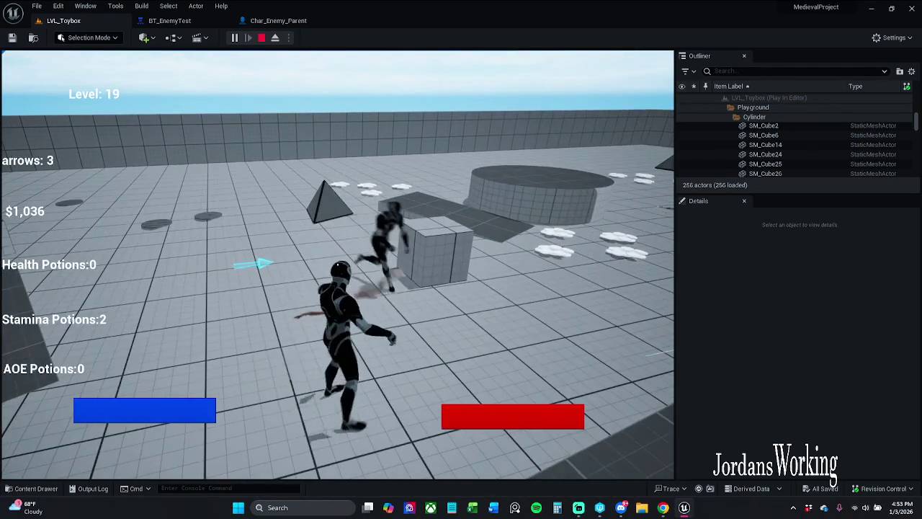
pyautogui.press('w')
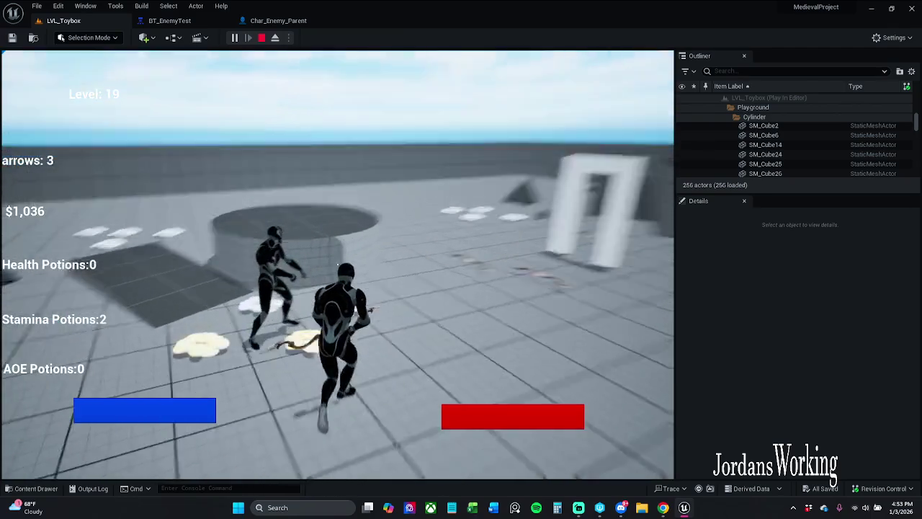
pyautogui.press('w')
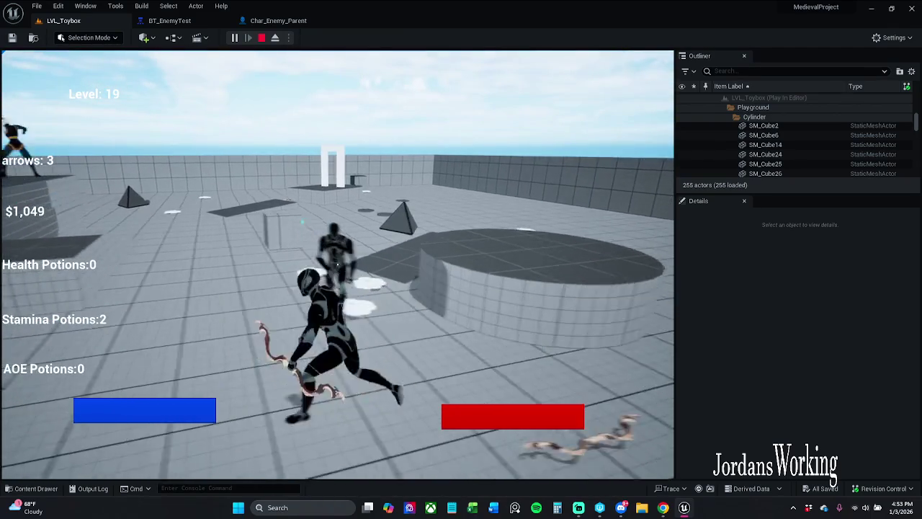
pyautogui.press('w')
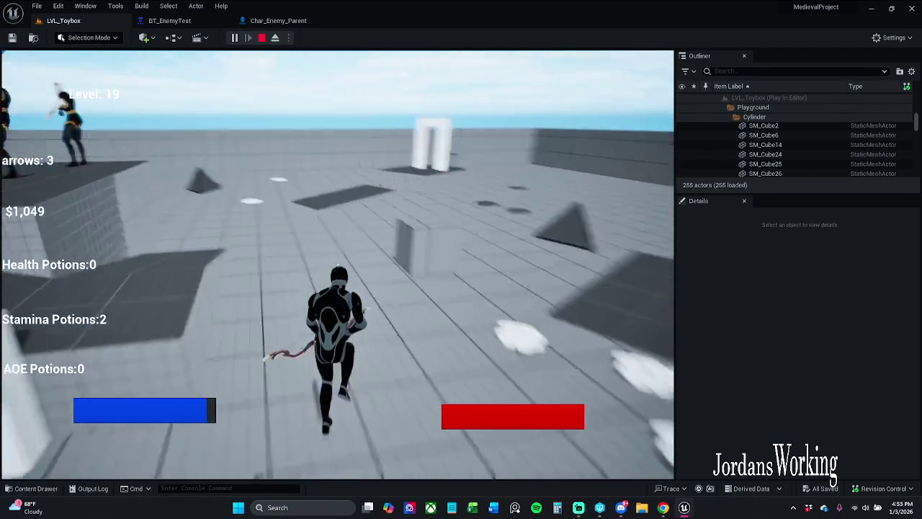
pyautogui.press('w')
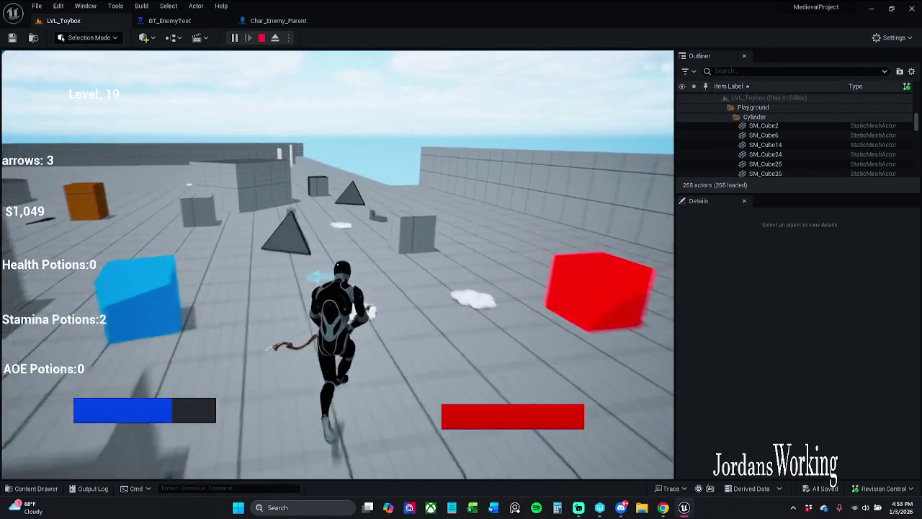
pyautogui.press('w')
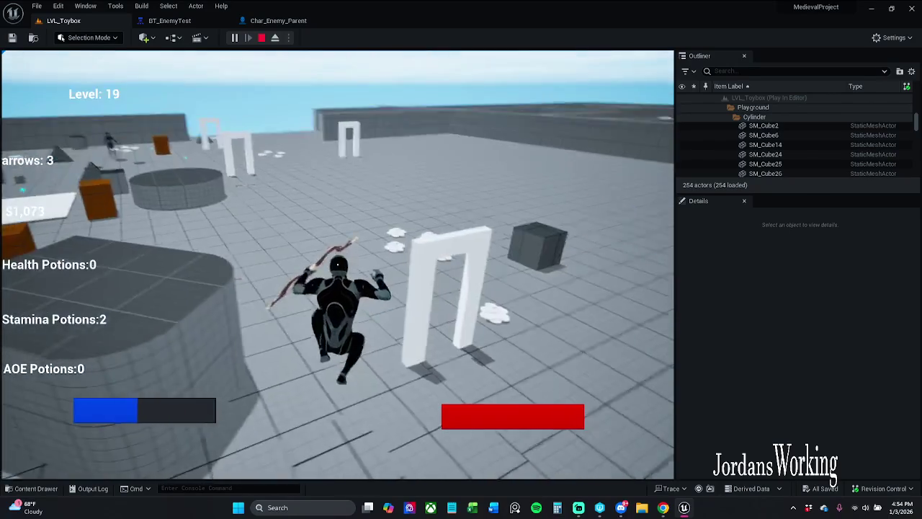
pyautogui.press('w')
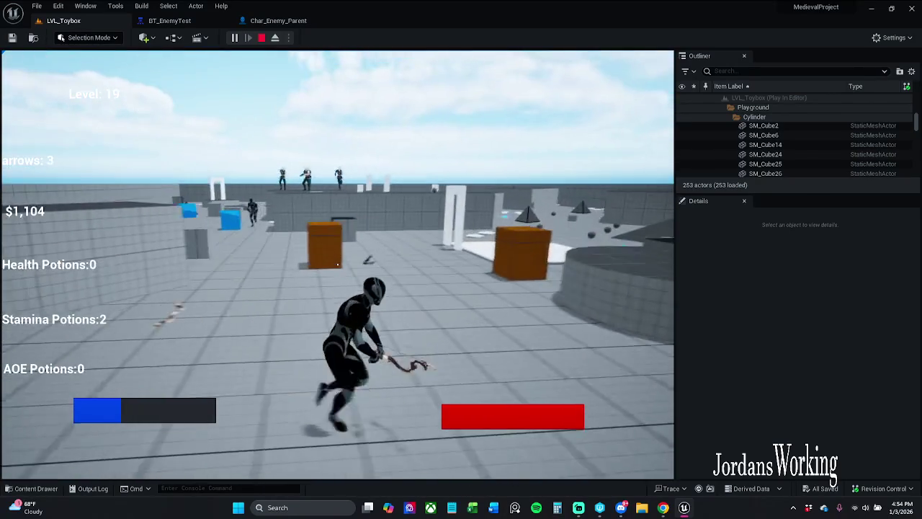
pyautogui.press('w')
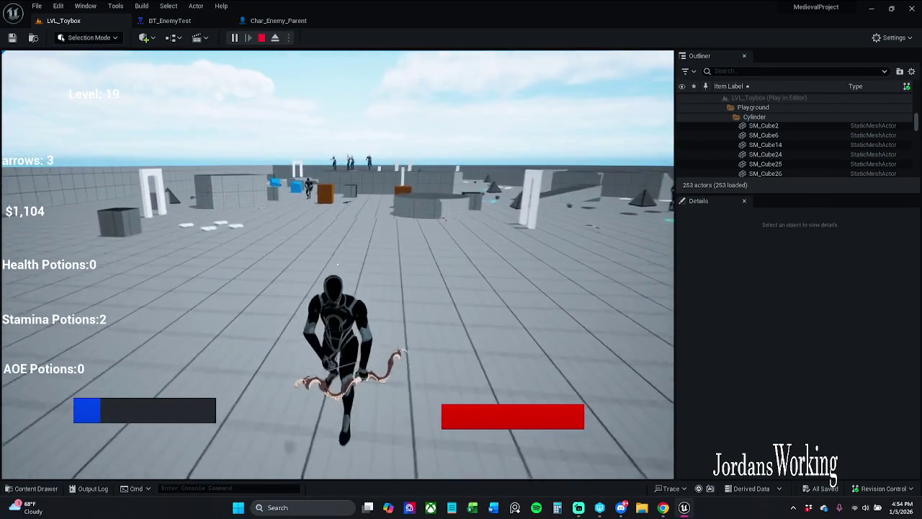
pyautogui.press('w')
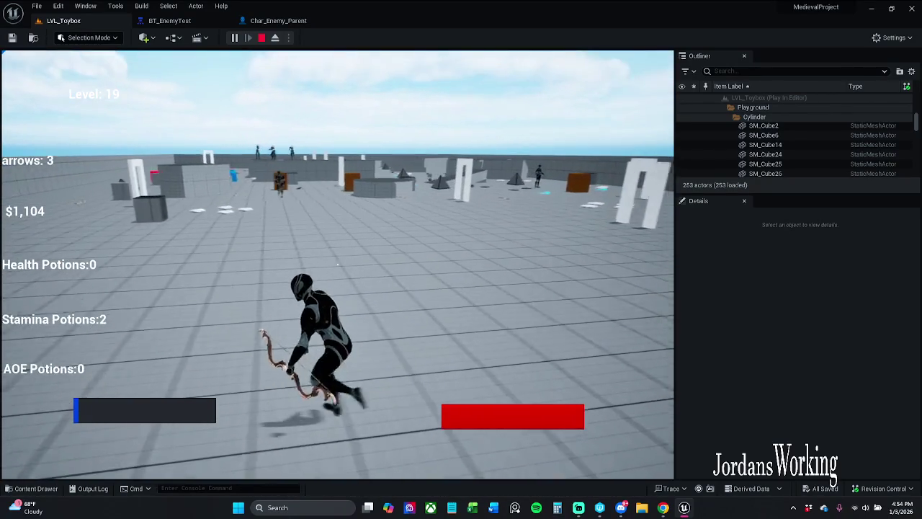
pyautogui.press('w')
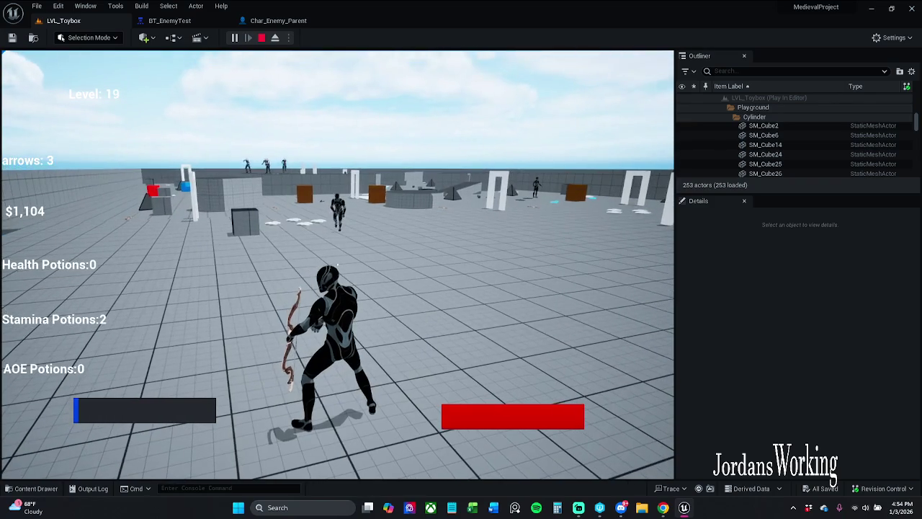
pyautogui.press('Escape')
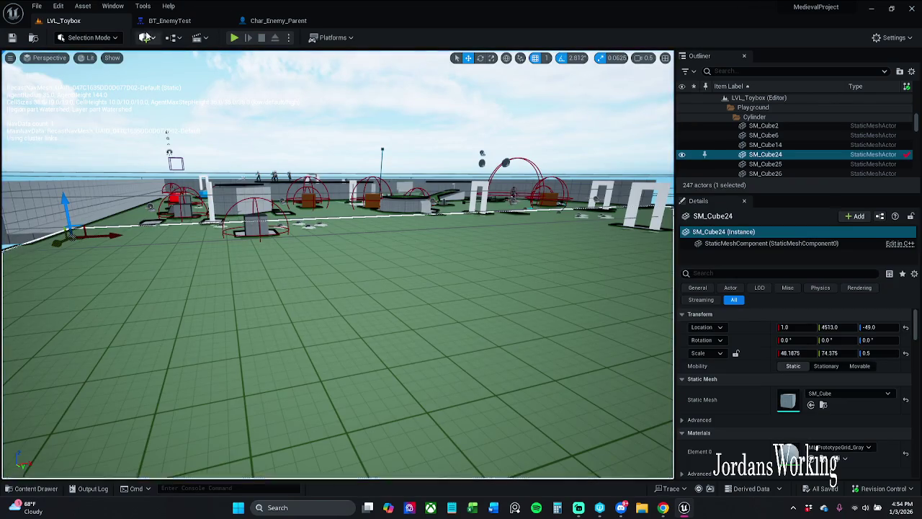
# Step: In BT_EnemyTest, bring the lower AttackTarget branch into view and select its BTD_Target_Sensed decorator
pyautogui.click(165, 23)
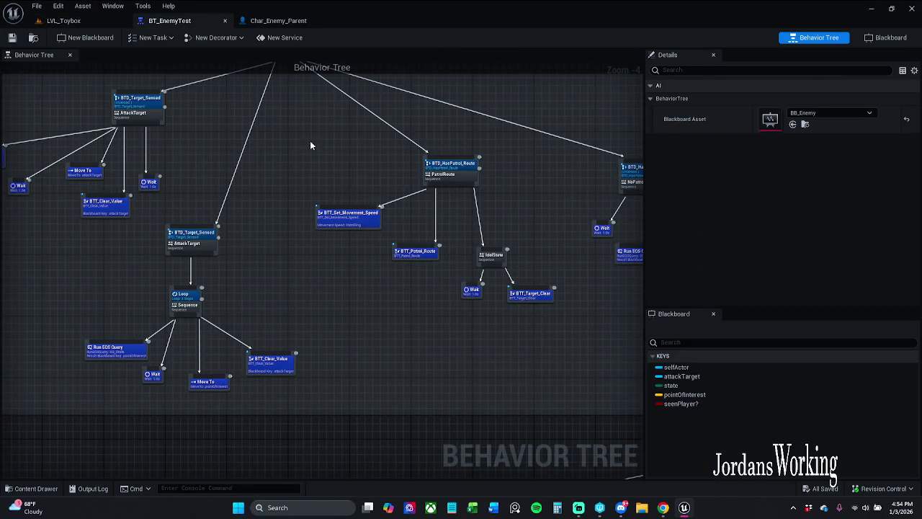
pyautogui.scroll(2, 237, 198)
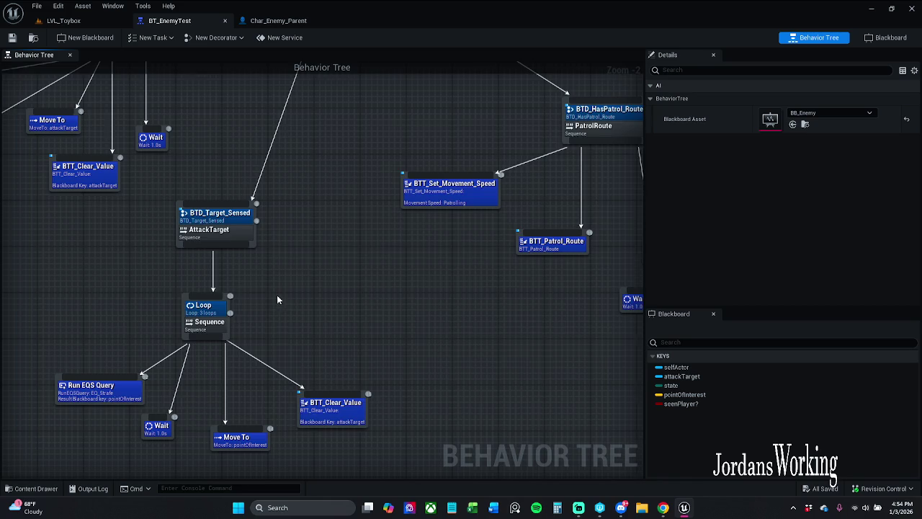
pyautogui.moveTo(277, 295); pyautogui.dragTo(305, 336)
pyautogui.click(284, 254)
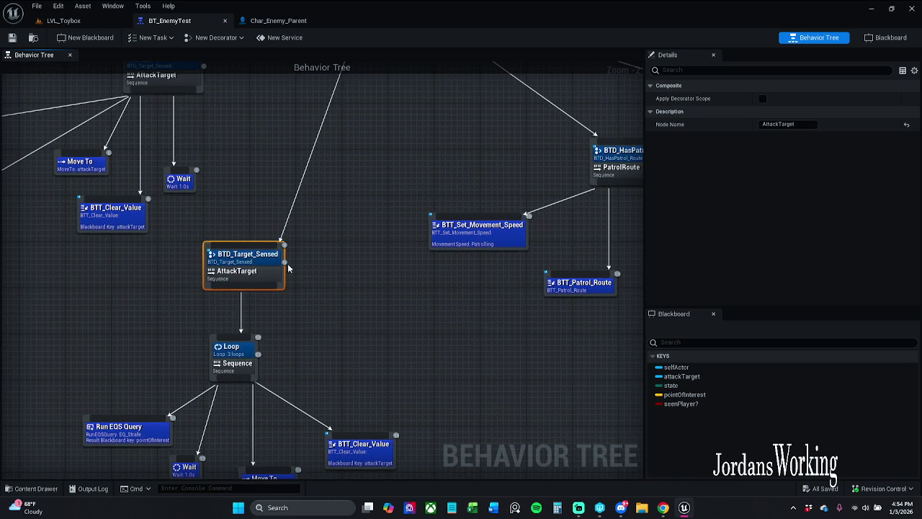
pyautogui.click(288, 250)
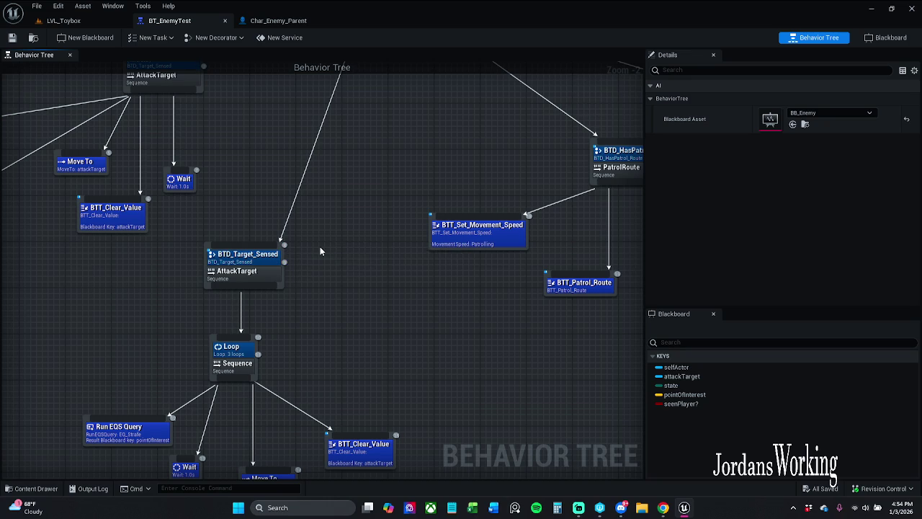
pyautogui.moveTo(266, 269); pyautogui.dragTo(274, 263)
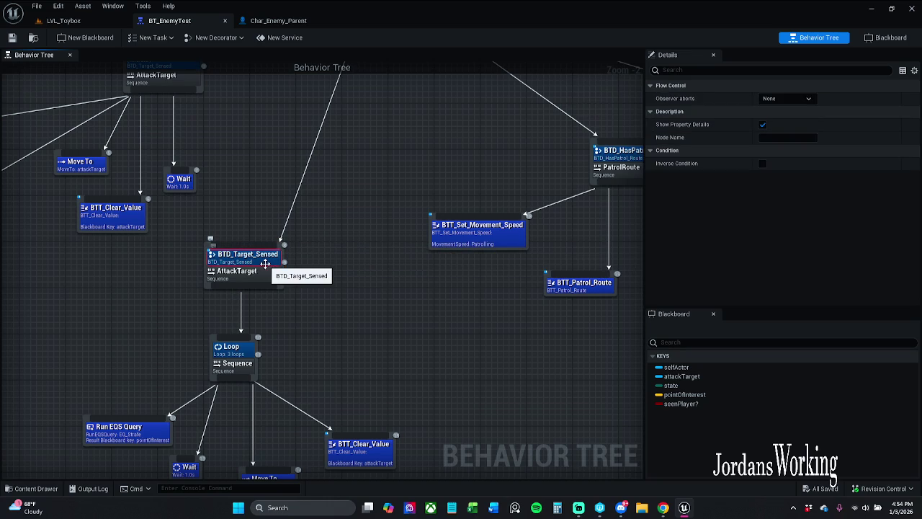
pyautogui.rightClick(273, 288)
# Step: Toggle a breakpoint on the lower AttackTarget sequence node
pyautogui.click(275, 287)
pyautogui.rightClick(276, 288)
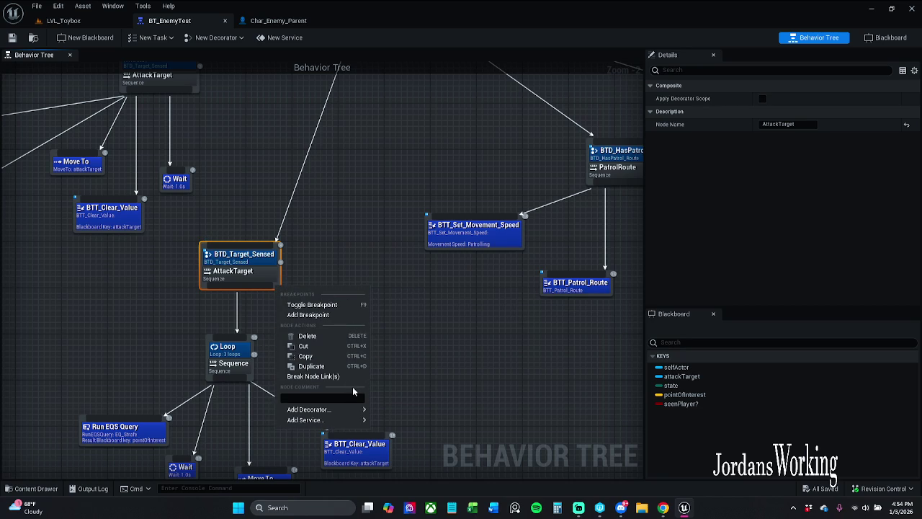
pyautogui.click(337, 305)
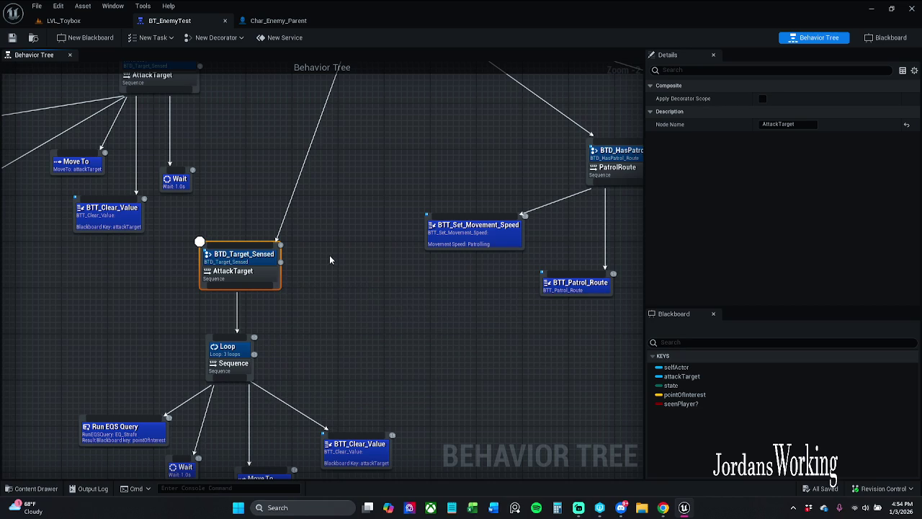
pyautogui.click(298, 254)
pyautogui.scroll(2, 278, 247)
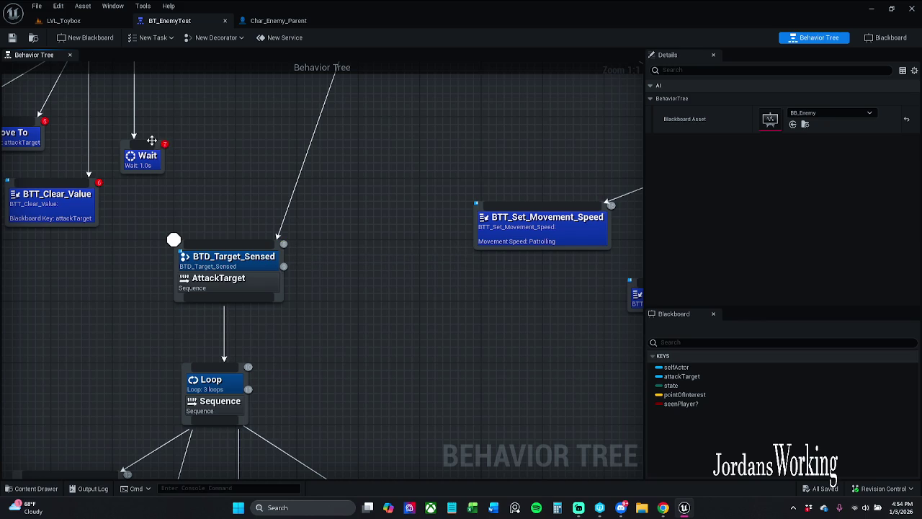
# Step: Go back to BT_EnemyTest and select the lower BTD_Target_Sensed decorator
pyautogui.click(64, 20)
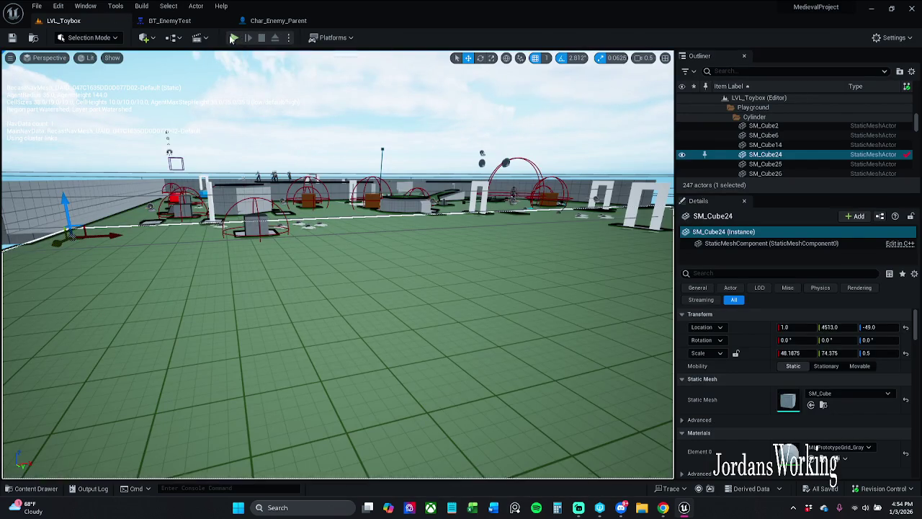
pyautogui.click(193, 23)
pyautogui.click(51, 24)
pyautogui.click(166, 23)
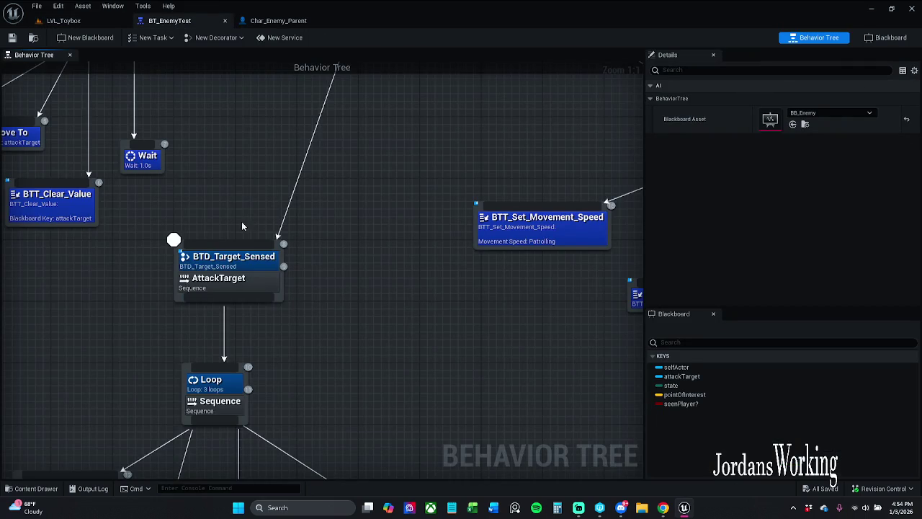
pyautogui.scroll(-1, 284, 135)
pyautogui.moveTo(298, 148); pyautogui.dragTo(297, 234)
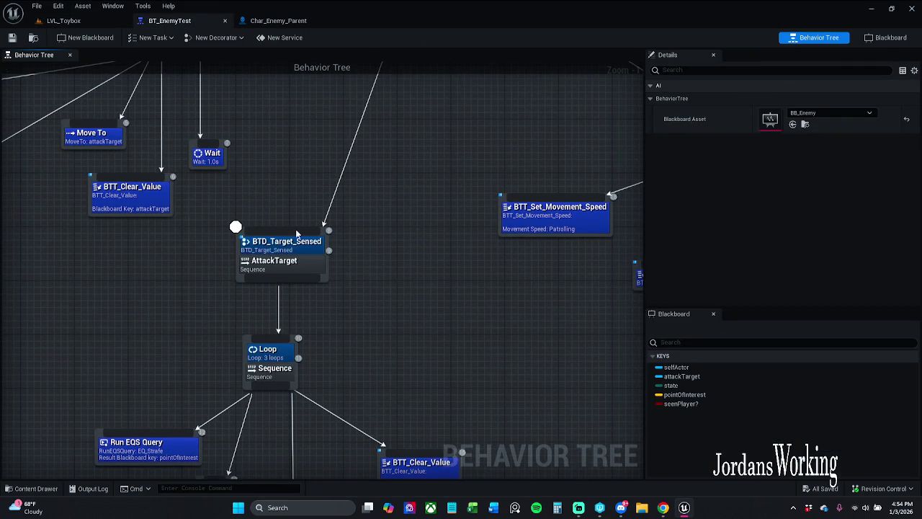
pyautogui.click(301, 248)
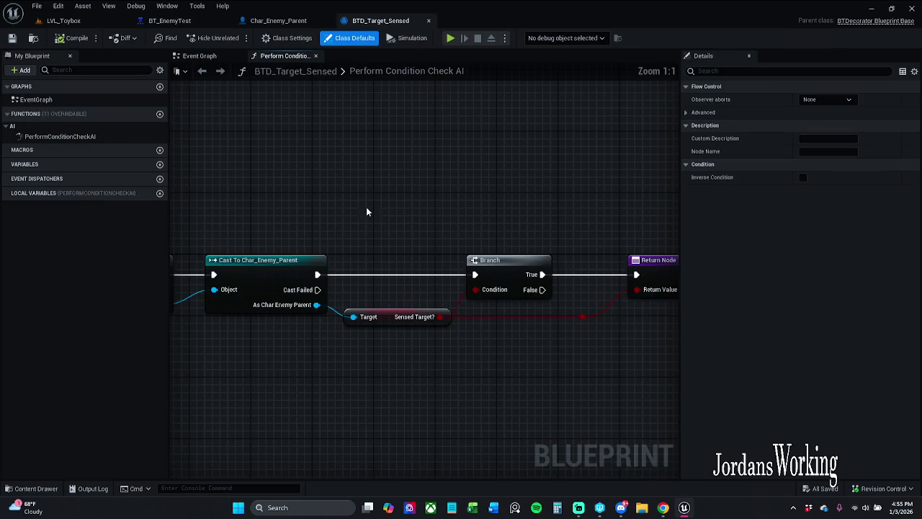
# Step: Tick Inverse Condition on the lower BTD_Target_Sensed decorator, save BT_EnemyTest, and go back to LVL_Toybox
pyautogui.click(341, 302)
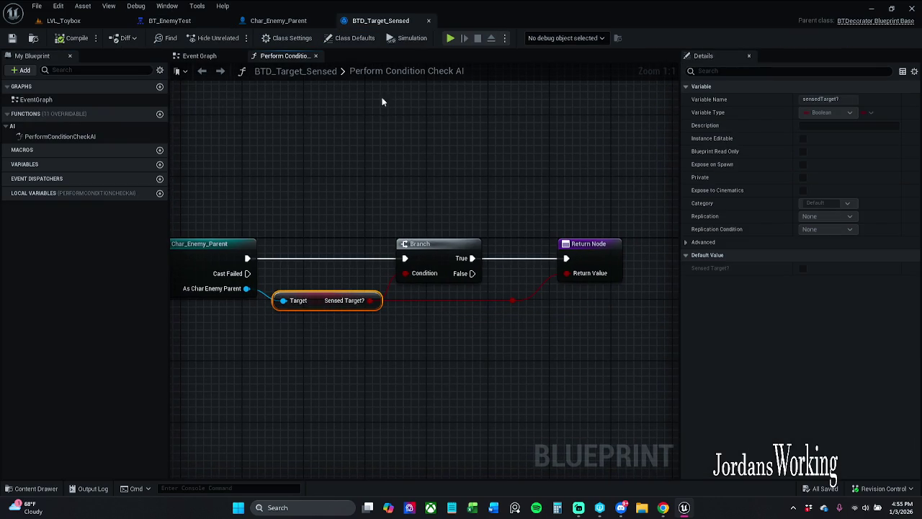
pyautogui.click(169, 20)
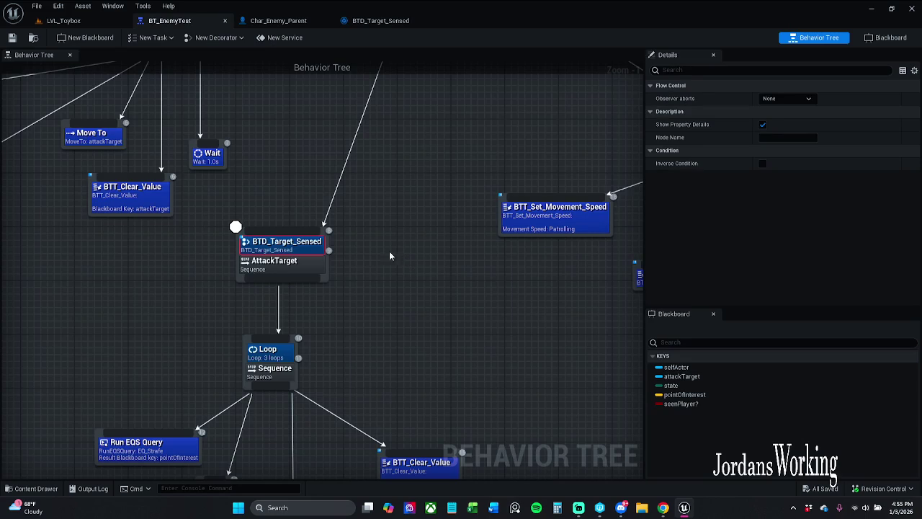
pyautogui.click(764, 163)
pyautogui.moveTo(408, 190)
pyautogui.mouseDown()
pyautogui.moveTo(257, 214)
pyautogui.moveTo(360, 216)
pyautogui.mouseUp()
pyautogui.scroll(-2, 359, 215)
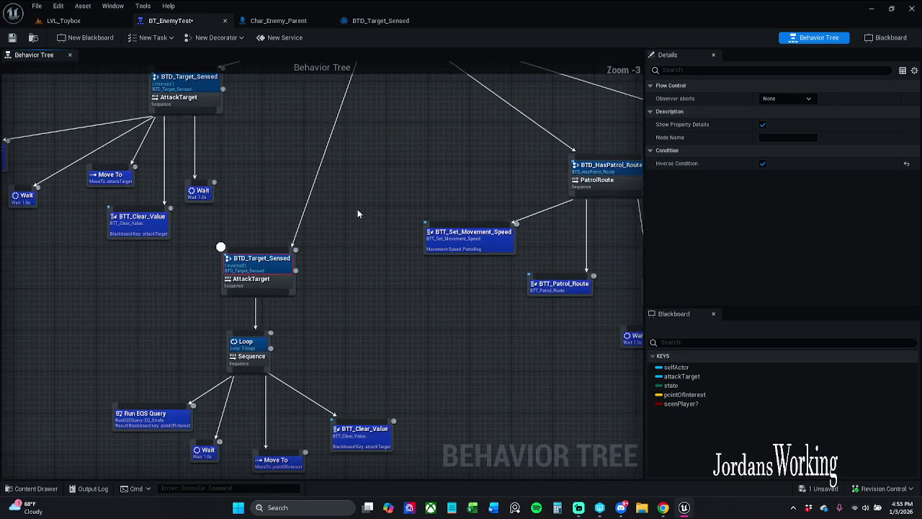
pyautogui.click(13, 38)
pyautogui.click(63, 21)
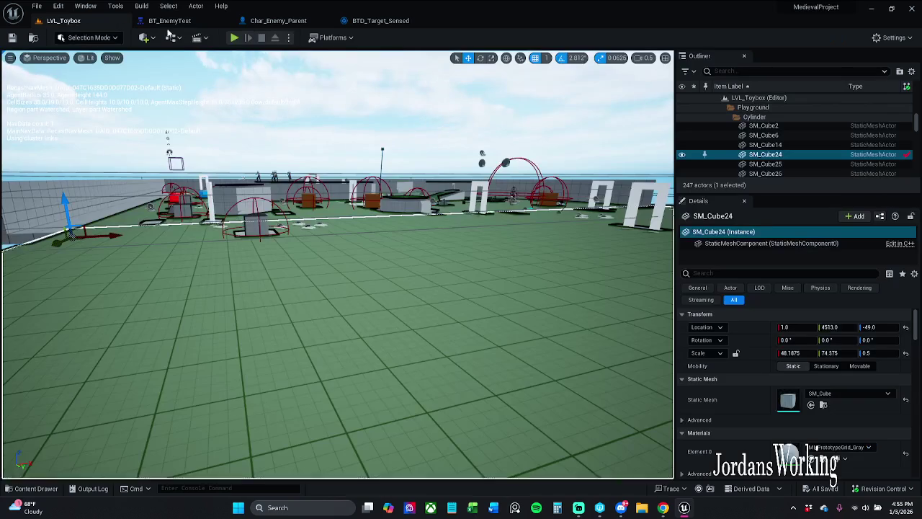
# Step: Start Play, resume past the breakpoint, and sprint toward the enemies in LVL_Toybox
pyautogui.click(234, 39)
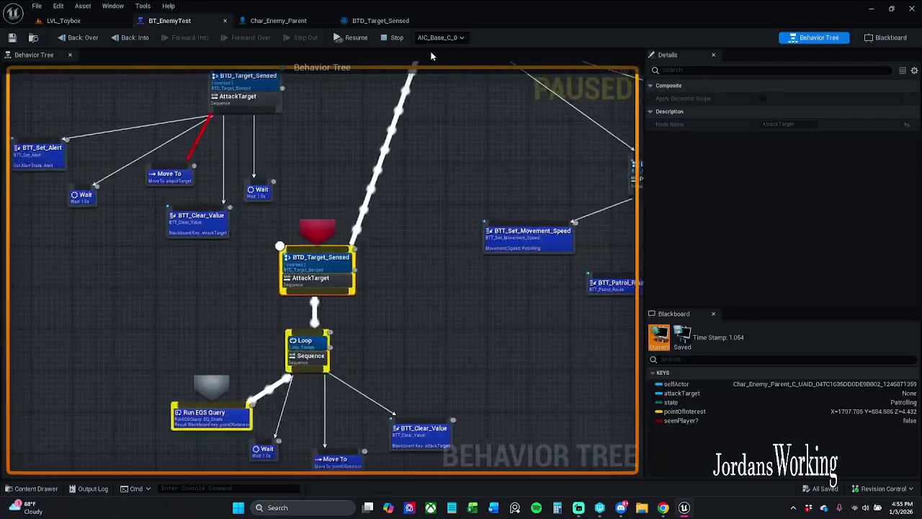
pyautogui.click(352, 39)
pyautogui.click(63, 20)
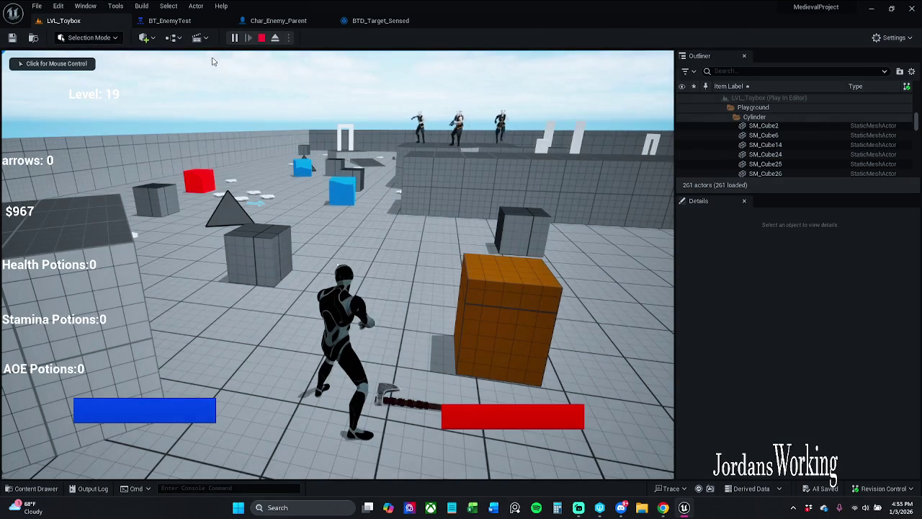
pyautogui.press('shift')
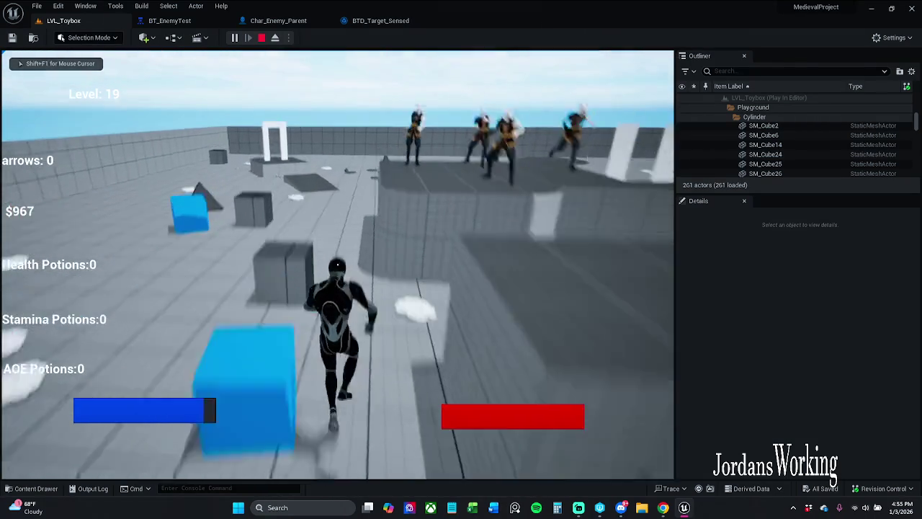
pyautogui.press('shift')
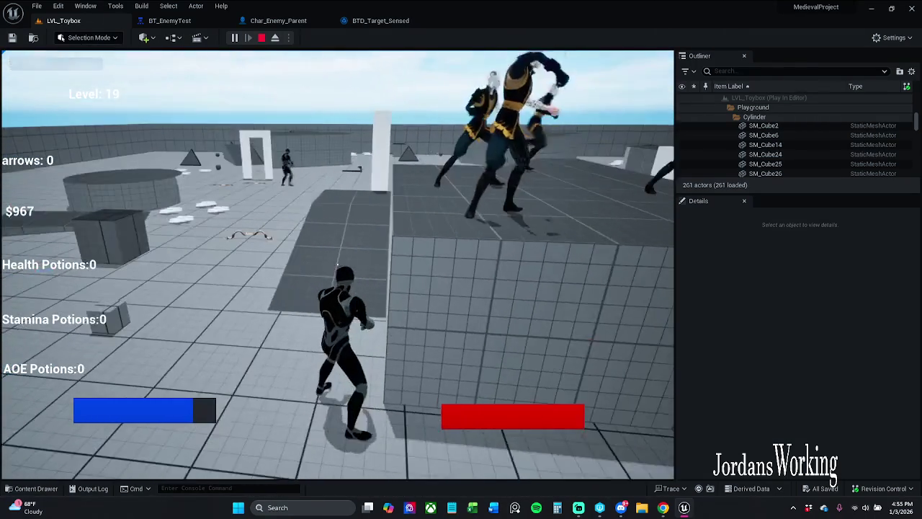
pyautogui.press('shift')
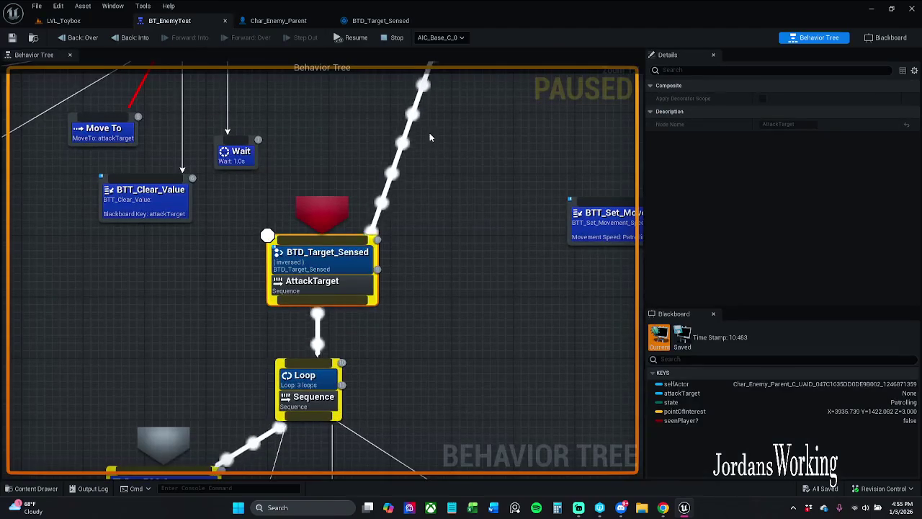
# Step: Resume again, run along the corridor, pause, and view BT_EnemyTest's live execution
pyautogui.click(353, 38)
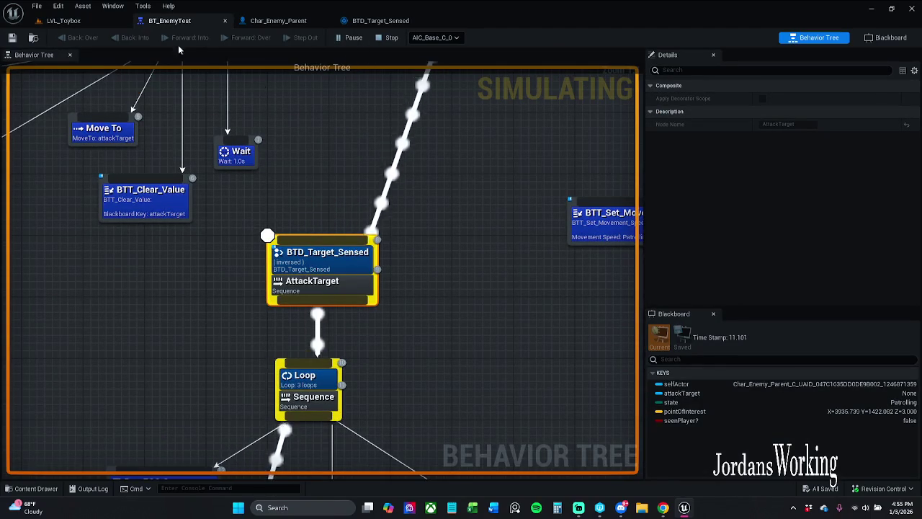
pyautogui.click(64, 20)
pyautogui.press('w')
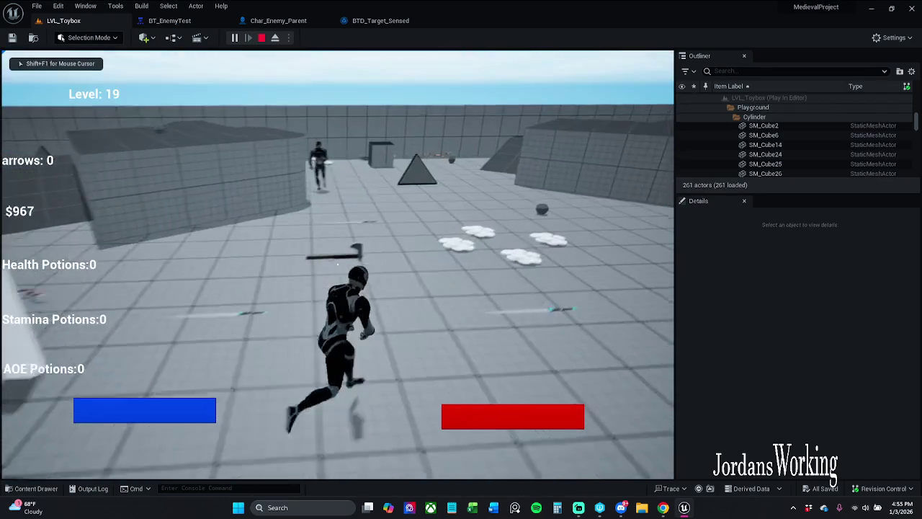
pyautogui.press('w')
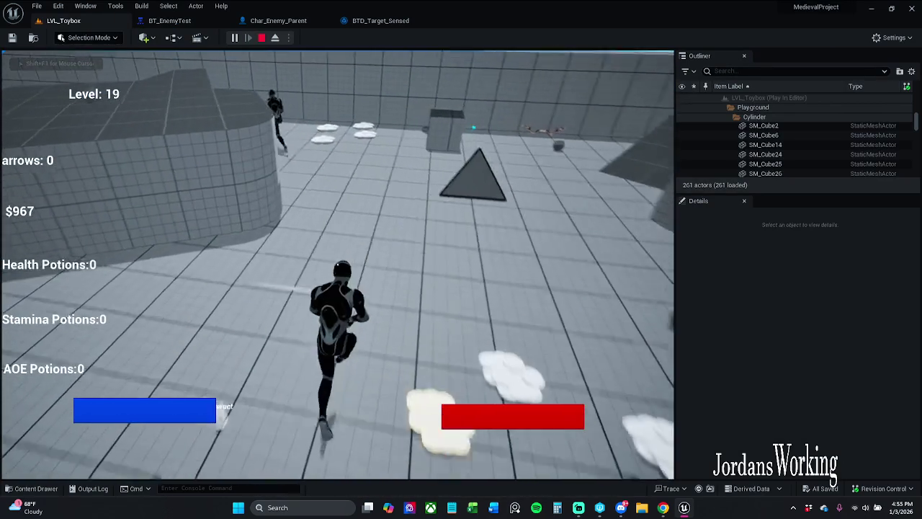
pyautogui.press('w')
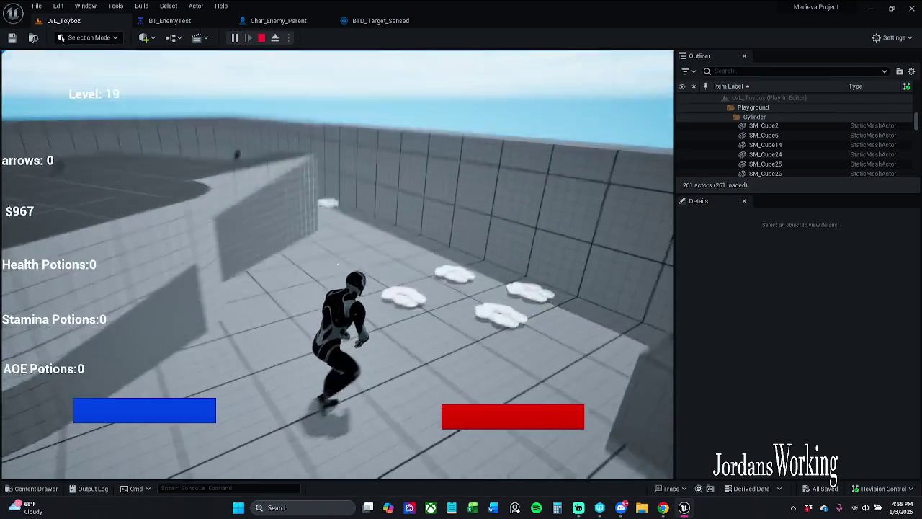
pyautogui.press('w')
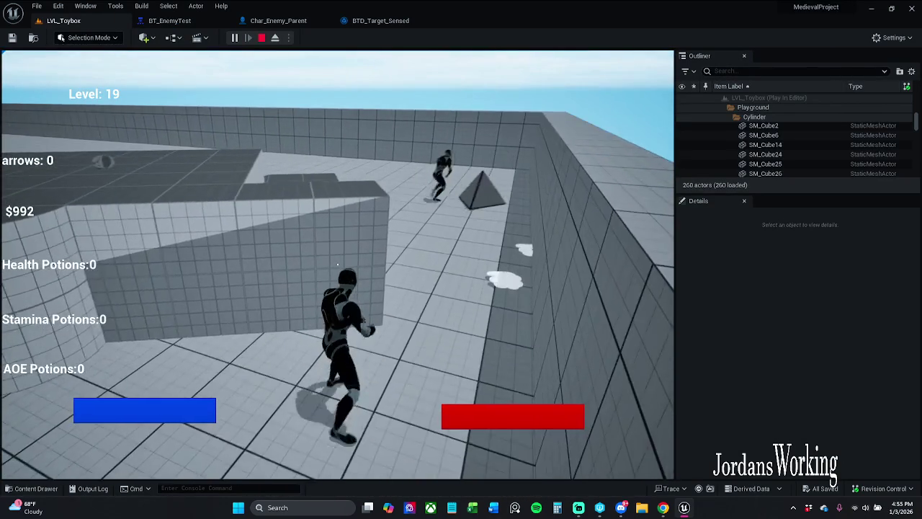
pyautogui.press('p')
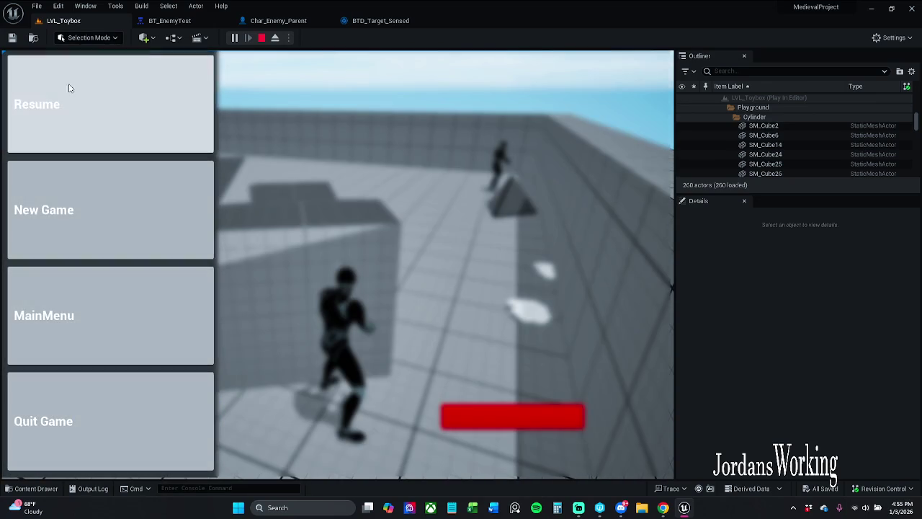
pyautogui.click(169, 21)
pyautogui.scroll(-2, 237, 150)
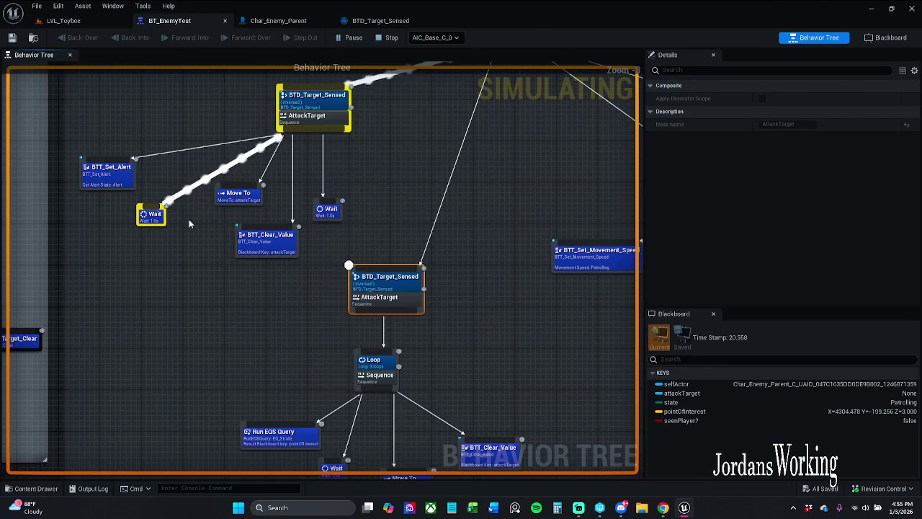
# Step: Inspect the BTD_Target_Sensed decorator's settings, then resume the paused game
pyautogui.moveTo(217, 228); pyautogui.dragTo(191, 235)
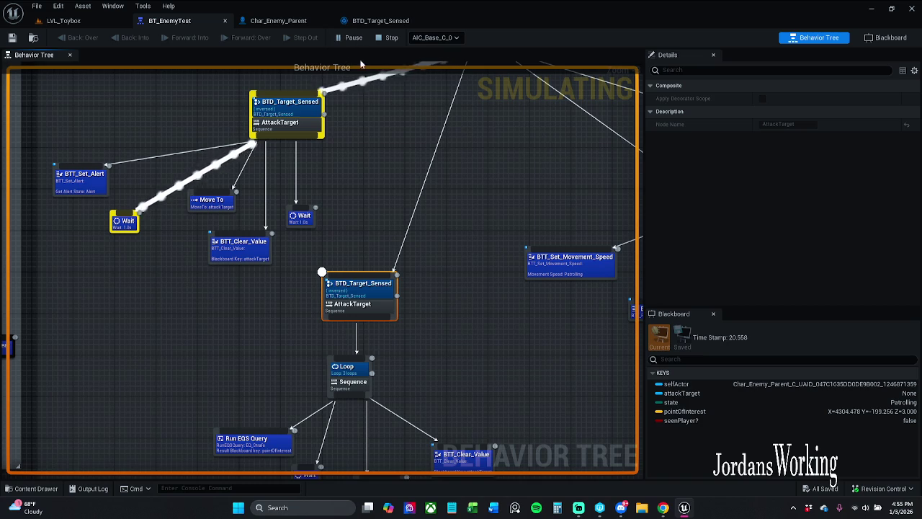
pyautogui.click(381, 290)
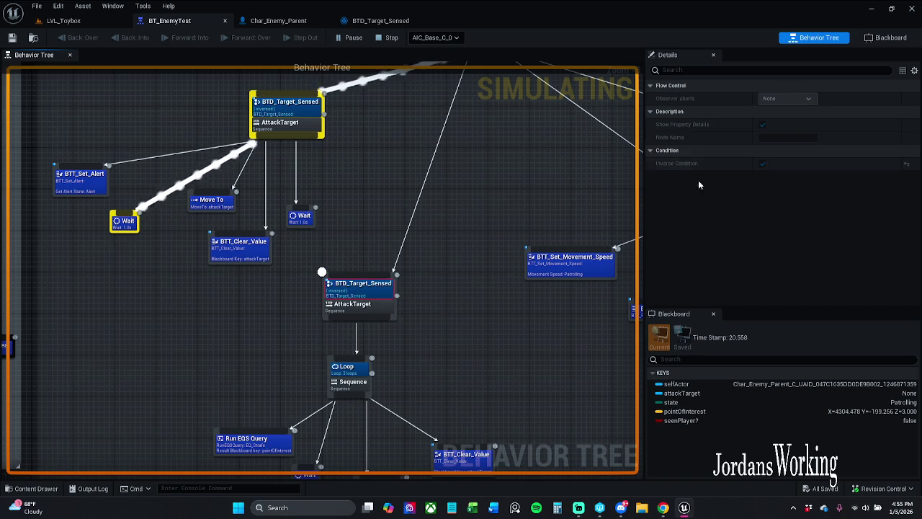
pyautogui.click(106, 23)
pyautogui.click(113, 122)
pyautogui.click(353, 37)
# Step: Run as the enemy closes in, stop the session, and reselect the lower decorator
pyautogui.press('w')
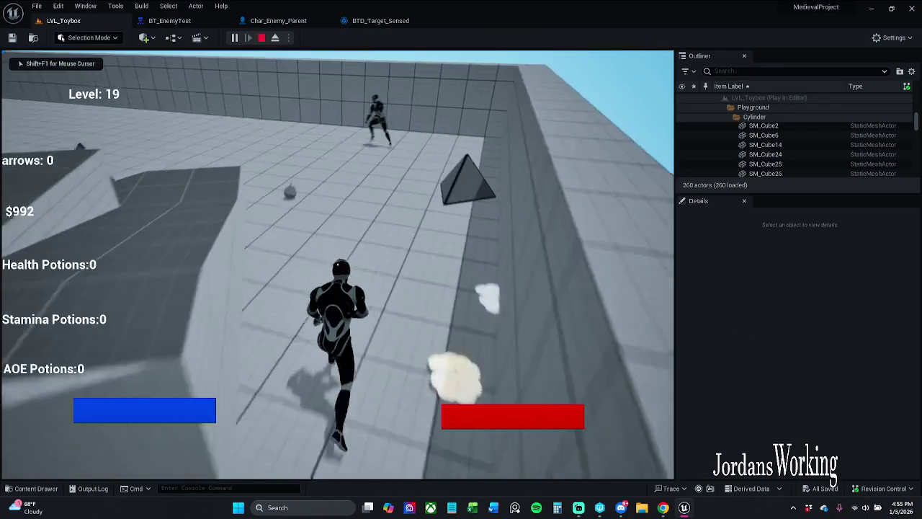
pyautogui.press('w')
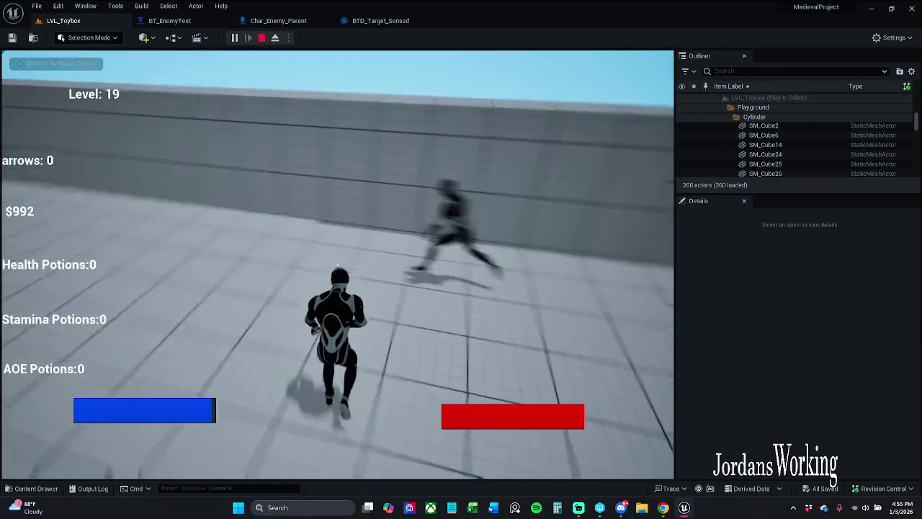
pyautogui.press('w')
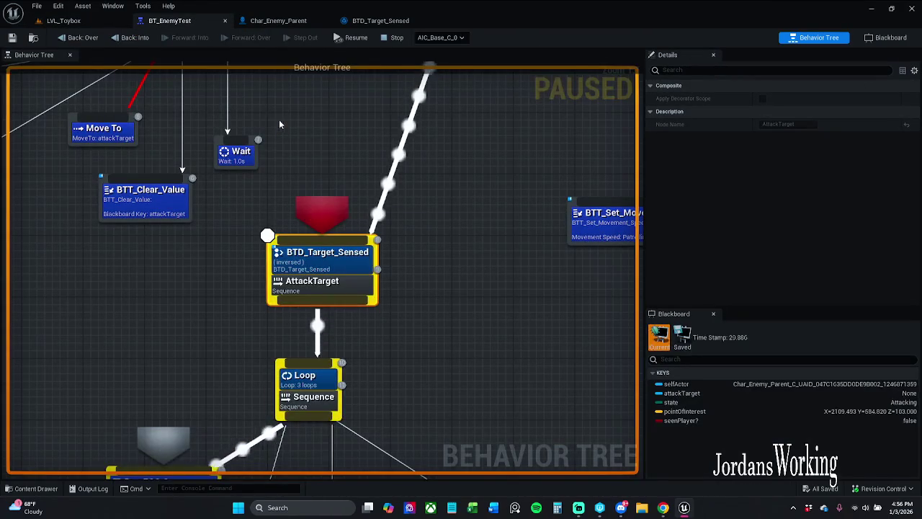
pyautogui.press('Escape')
pyautogui.click(321, 261)
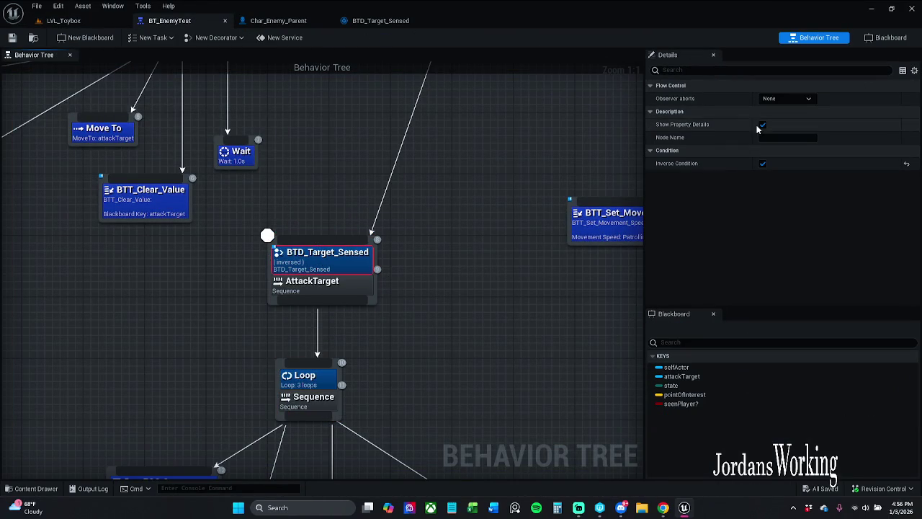
# Step: Clear Inverse Condition on the lower decorator and save BT_EnemyTest
pyautogui.click(763, 163)
pyautogui.click(16, 40)
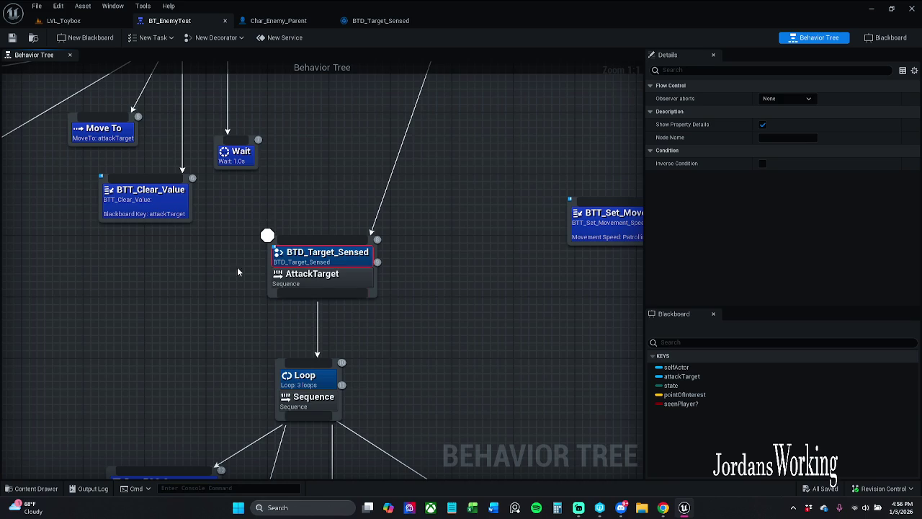
pyautogui.scroll(-2, 238, 272)
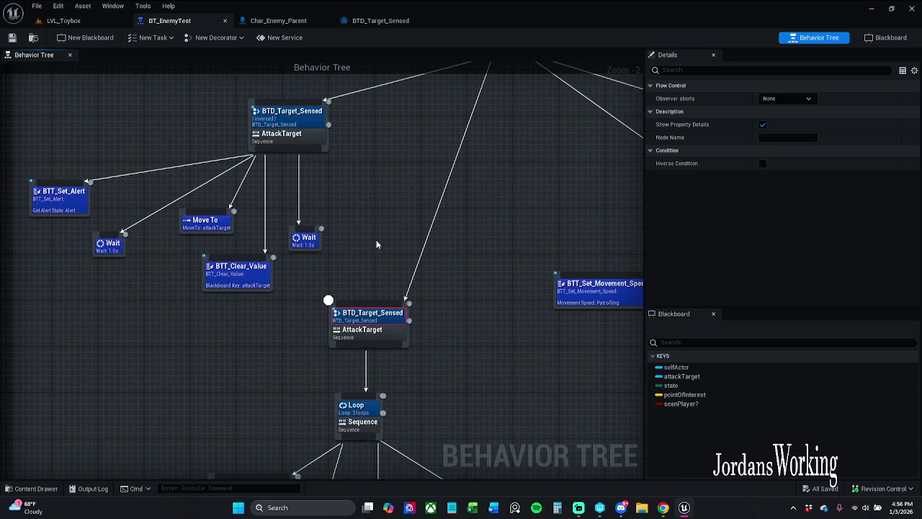
# Step: Set the lower BTD_Target_Sensed decorator's Observer Aborts to Lower Priority and save
pyautogui.click(367, 335)
pyautogui.click(430, 342)
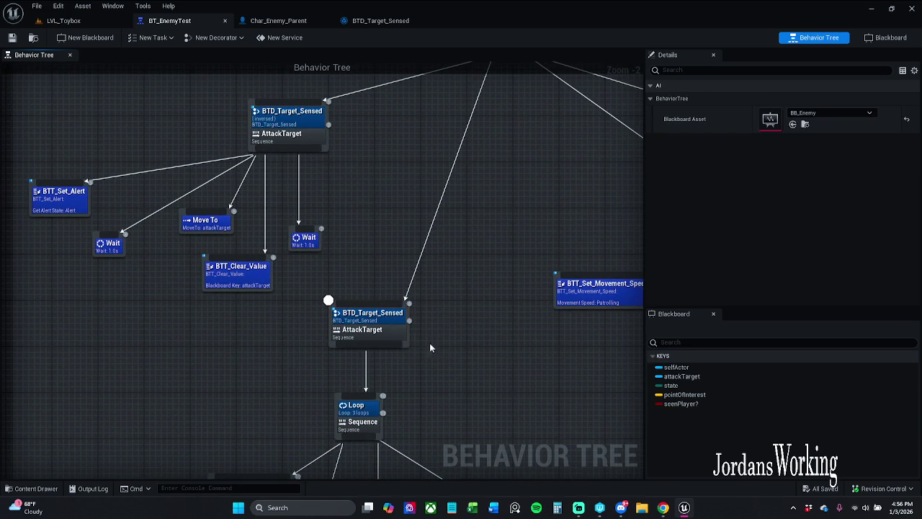
pyautogui.click(403, 330)
pyautogui.click(393, 319)
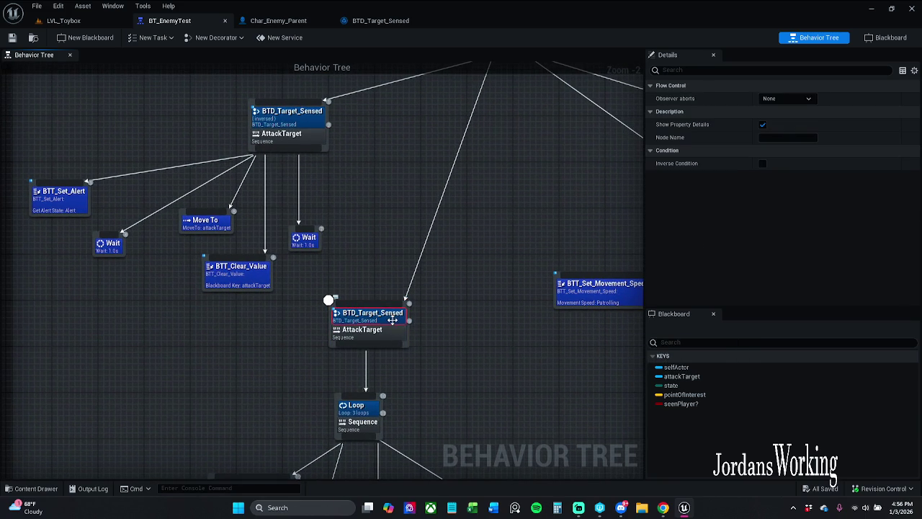
pyautogui.click(784, 99)
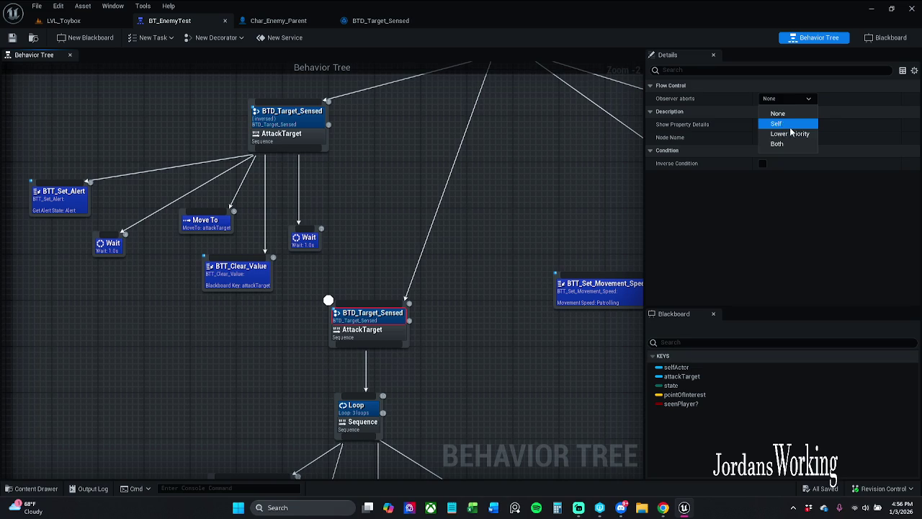
pyautogui.click(791, 134)
pyautogui.click(17, 40)
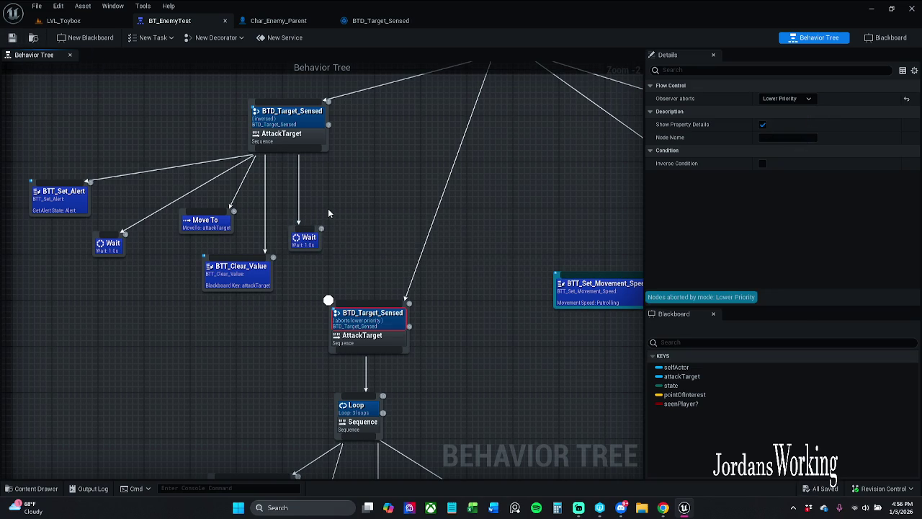
# Step: Set the top BTD_Target_Sensed decorator's Observer Aborts to Lower Priority and save
pyautogui.click(308, 144)
pyautogui.click(786, 98)
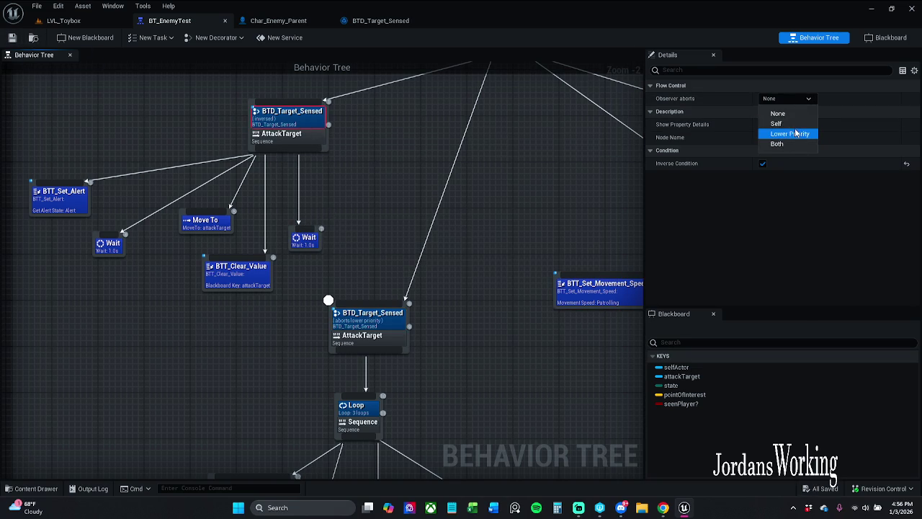
pyautogui.click(791, 133)
pyautogui.click(369, 317)
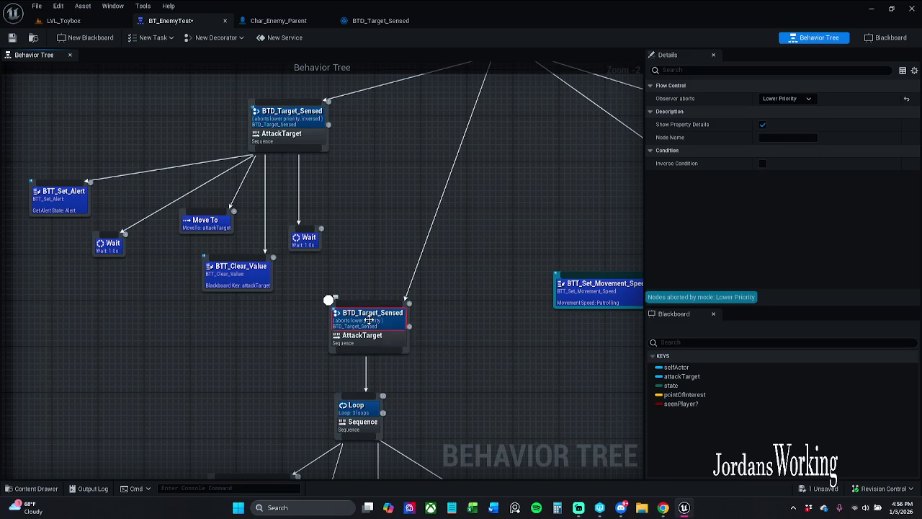
pyautogui.click(265, 118)
pyautogui.click(13, 40)
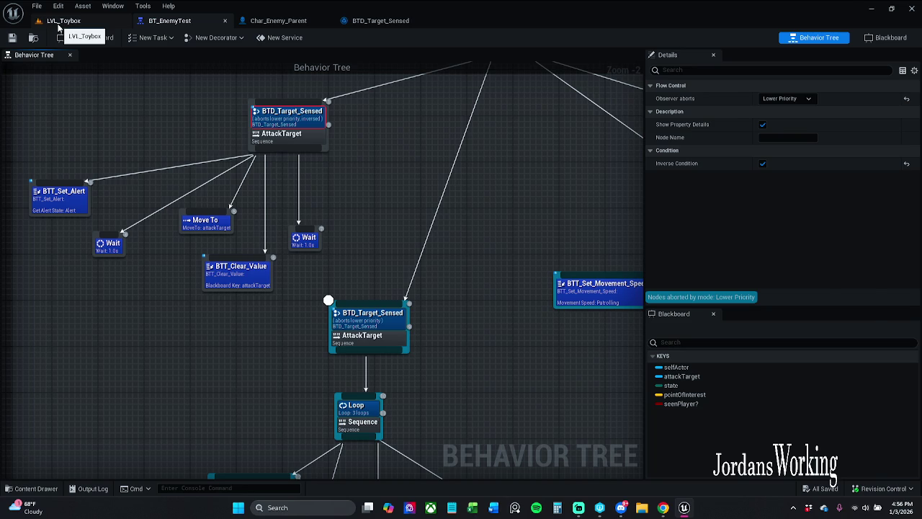
# Step: Check the lower decorator in BT_EnemyTest, then return to LVL_Toybox
pyautogui.click(59, 21)
pyautogui.click(188, 21)
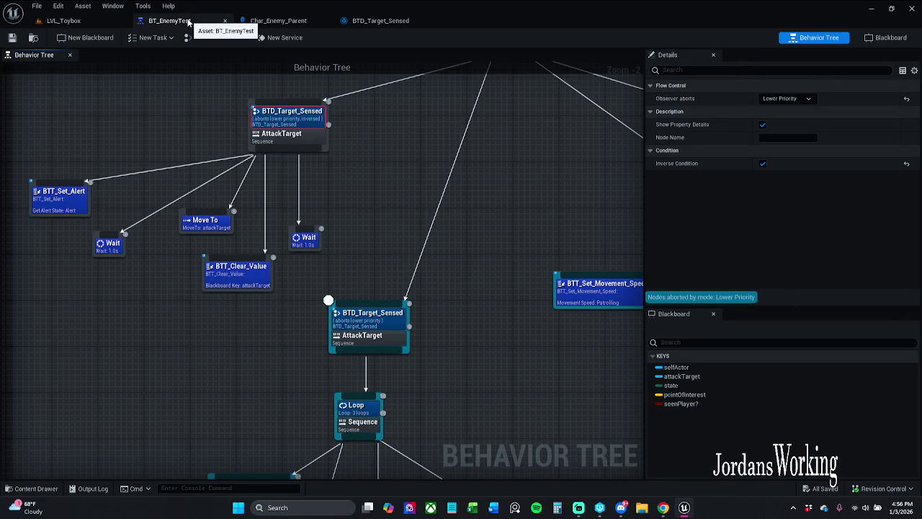
pyautogui.moveTo(387, 318); pyautogui.dragTo(389, 320)
pyautogui.click(64, 20)
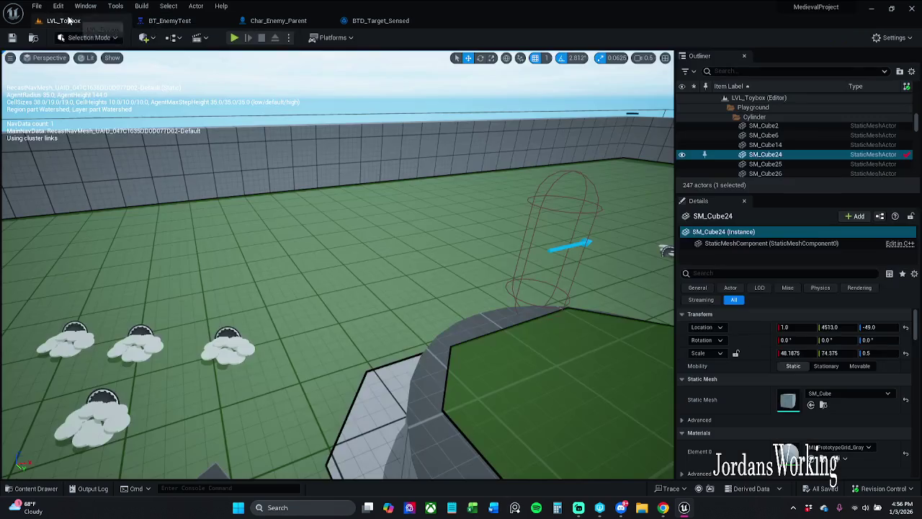
# Step: Play LVL_Toybox, run toward an enemy and fight it, pause, then resume
pyautogui.click(235, 39)
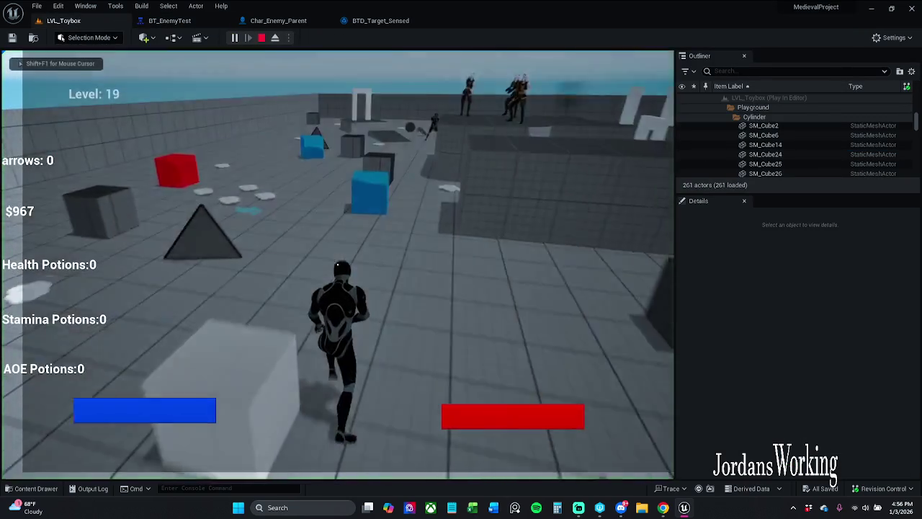
pyautogui.press('w')
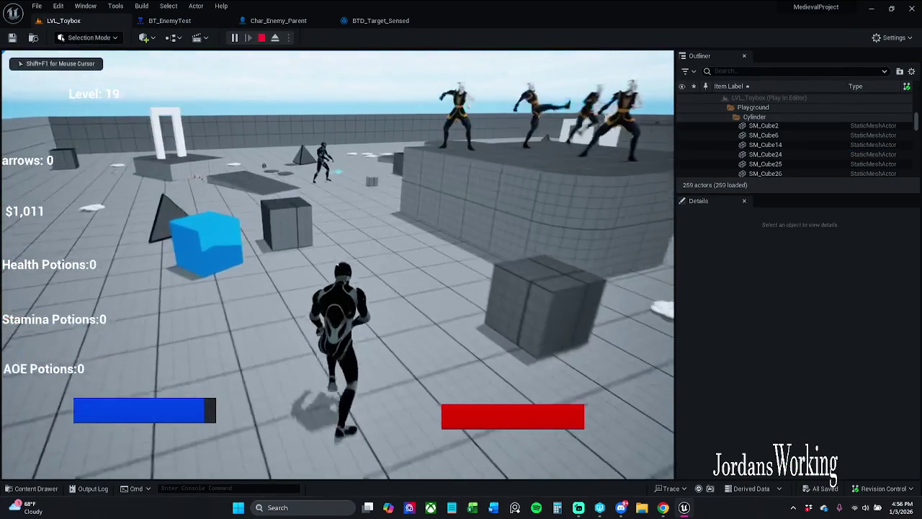
pyautogui.press('w')
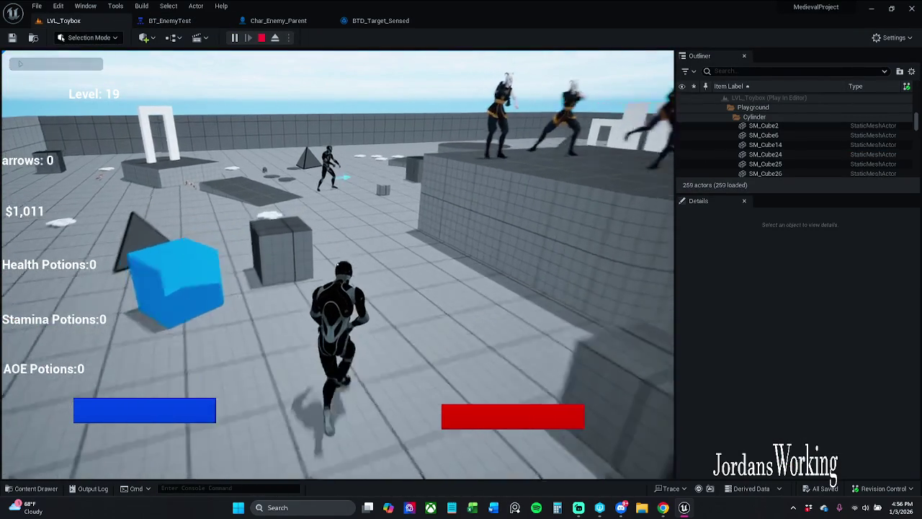
pyautogui.press('w')
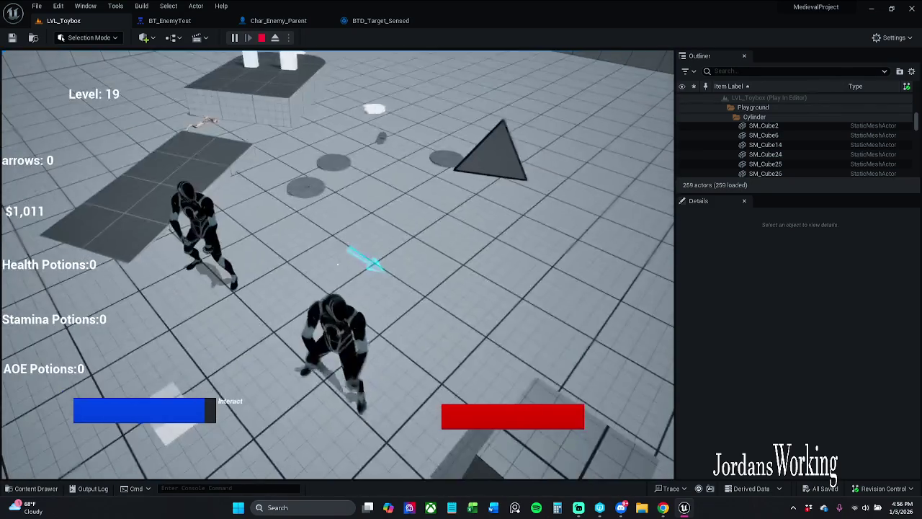
pyautogui.press('w')
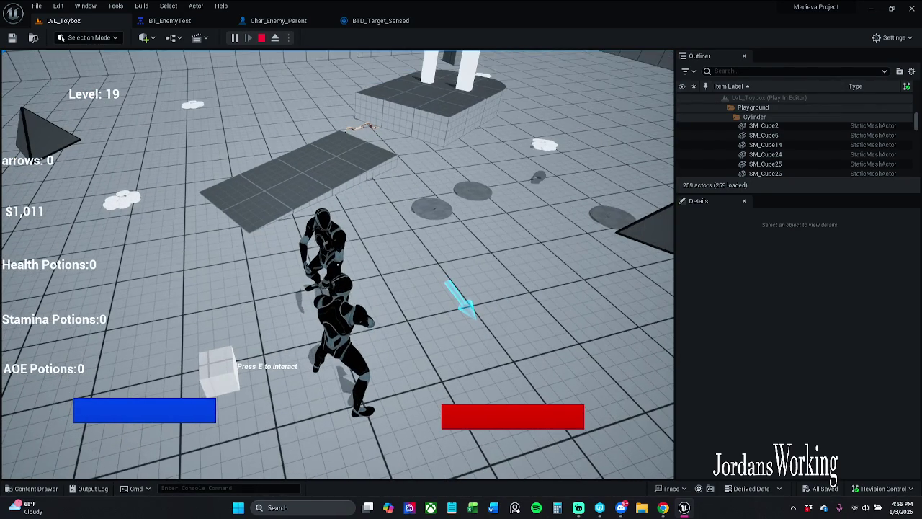
pyautogui.press('Escape')
pyautogui.moveTo(916, 115); pyautogui.dragTo(918, 85)
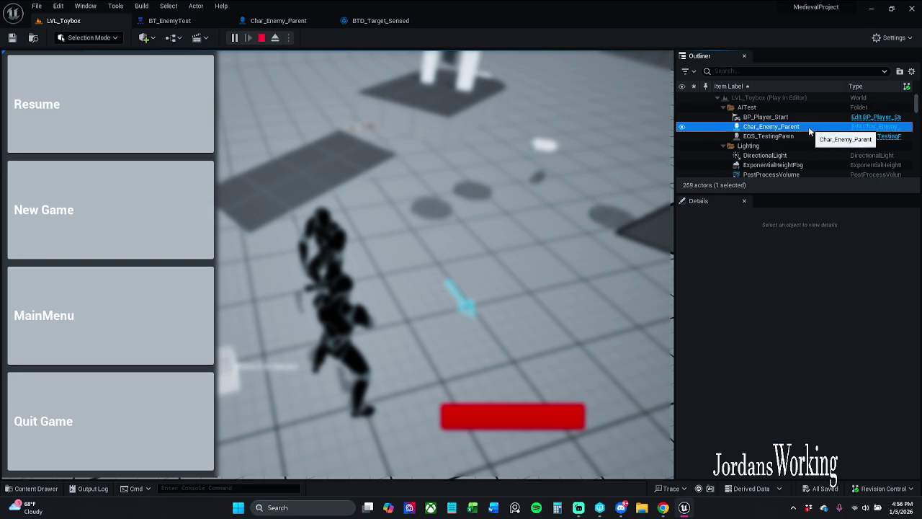
pyautogui.click(72, 103)
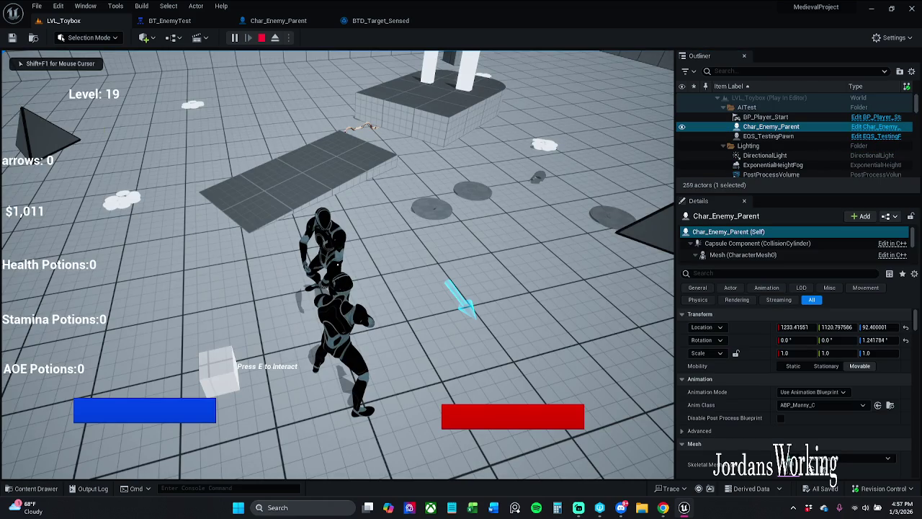
# Step: Show the AI gameplay debugger overlay and flee the chasing enemy, jumping once
pyautogui.press("'")
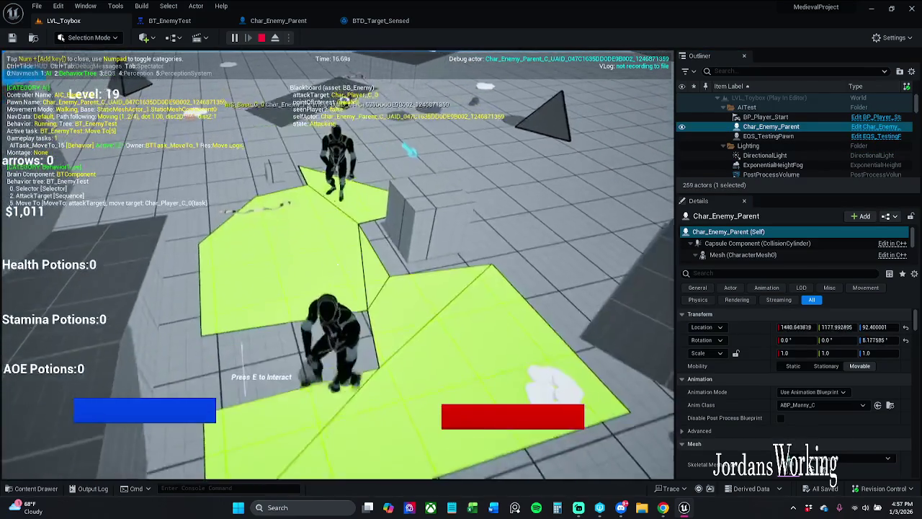
pyautogui.press('w')
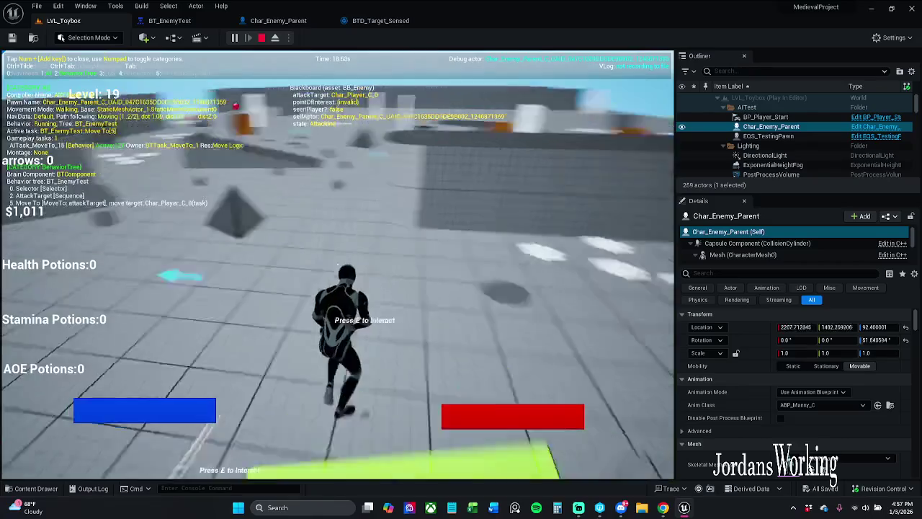
pyautogui.press('w')
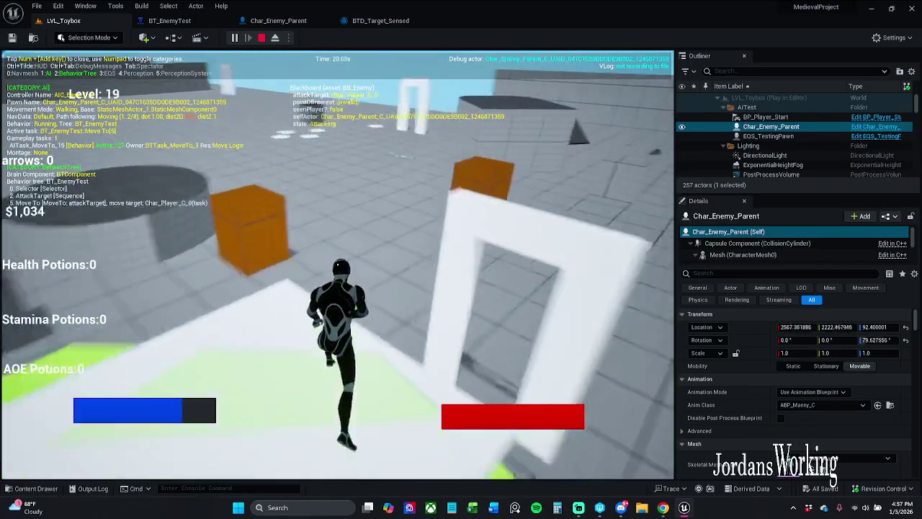
pyautogui.press('w')
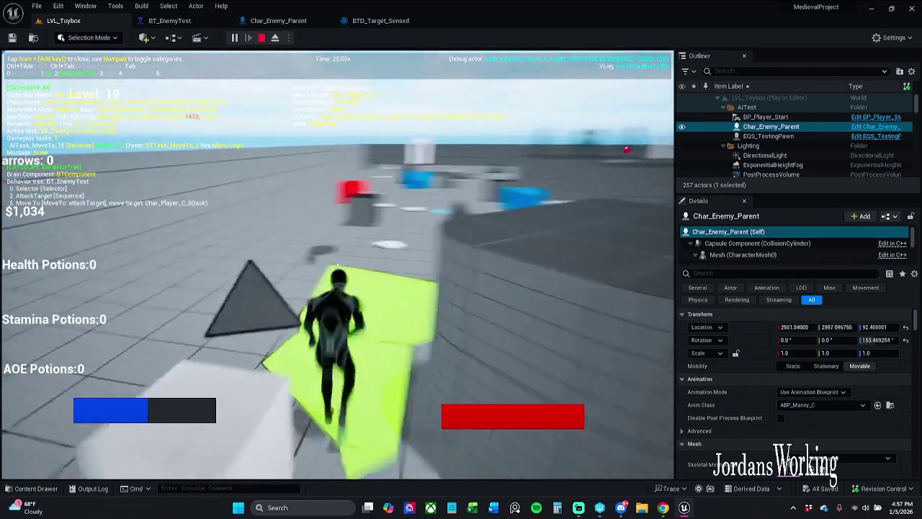
pyautogui.press('w')
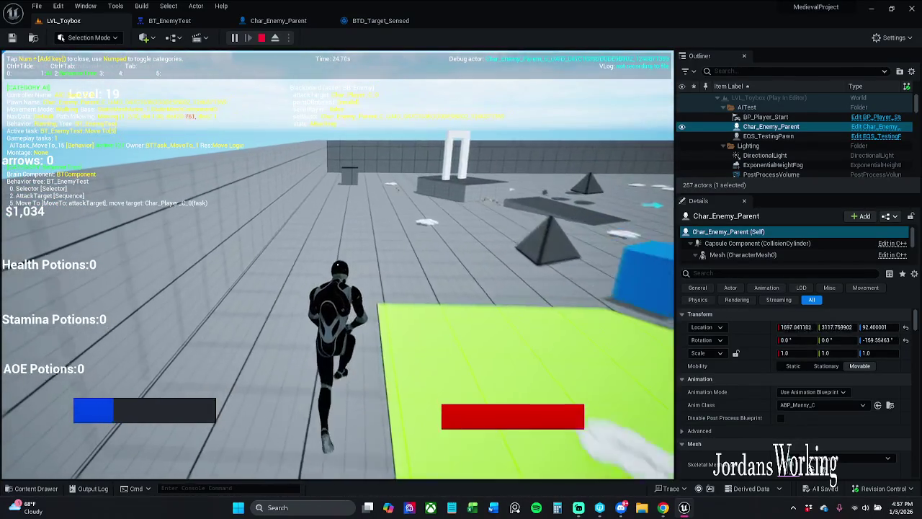
pyautogui.press('w')
pyautogui.press('space')
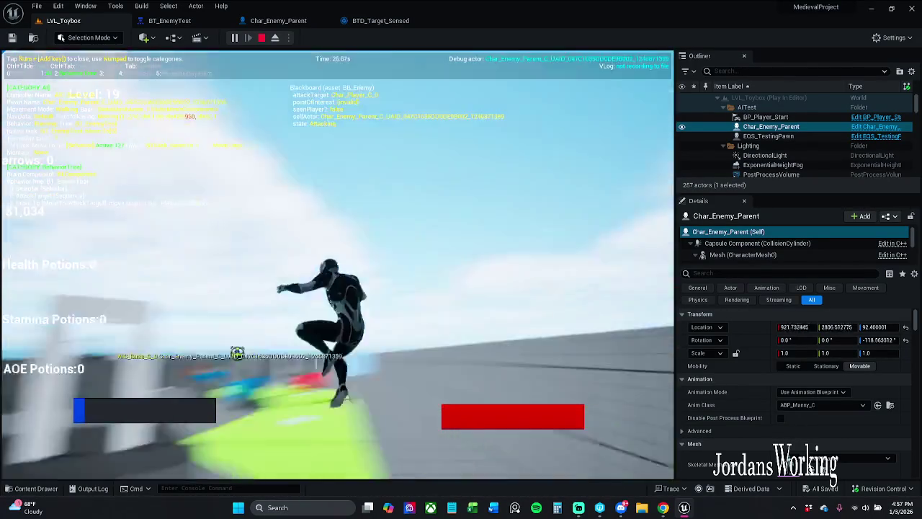
pyautogui.press('w')
pyautogui.press('w')
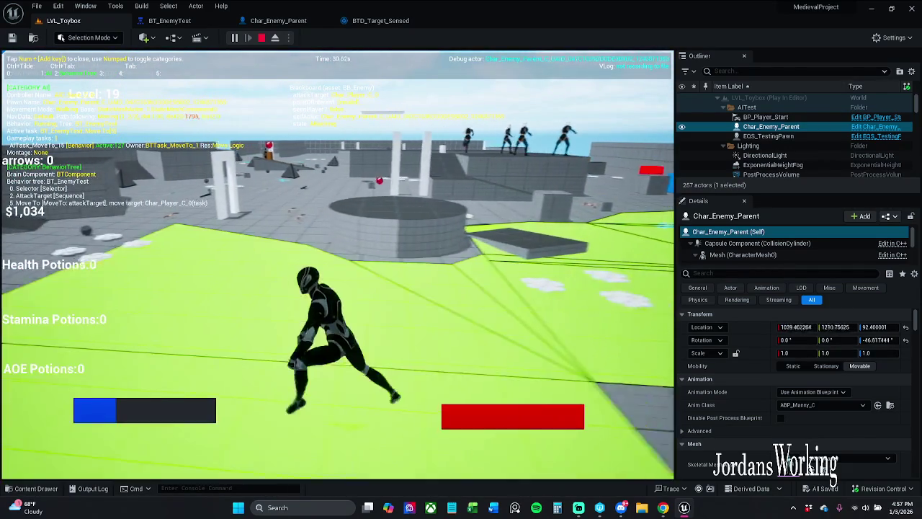
# Step: Keep running and jumping across the level away from the enemy, then stop the session
pyautogui.press('w')
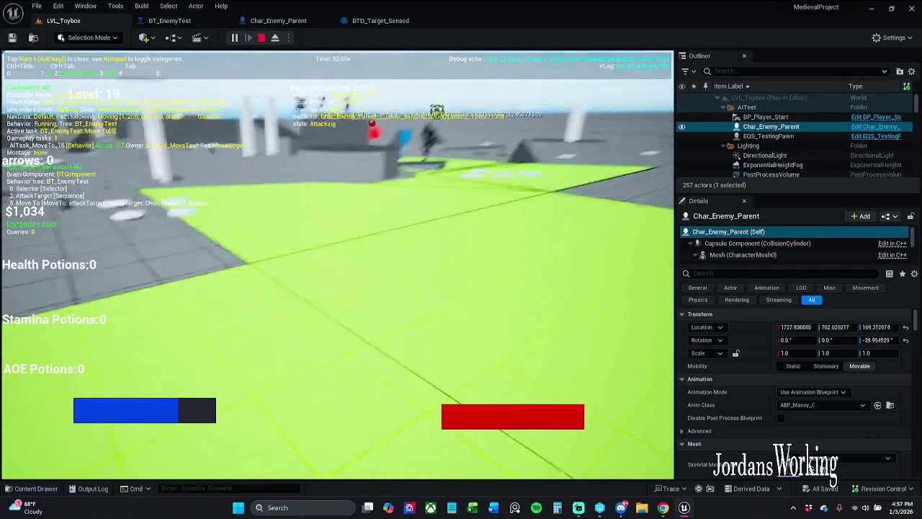
pyautogui.press('w')
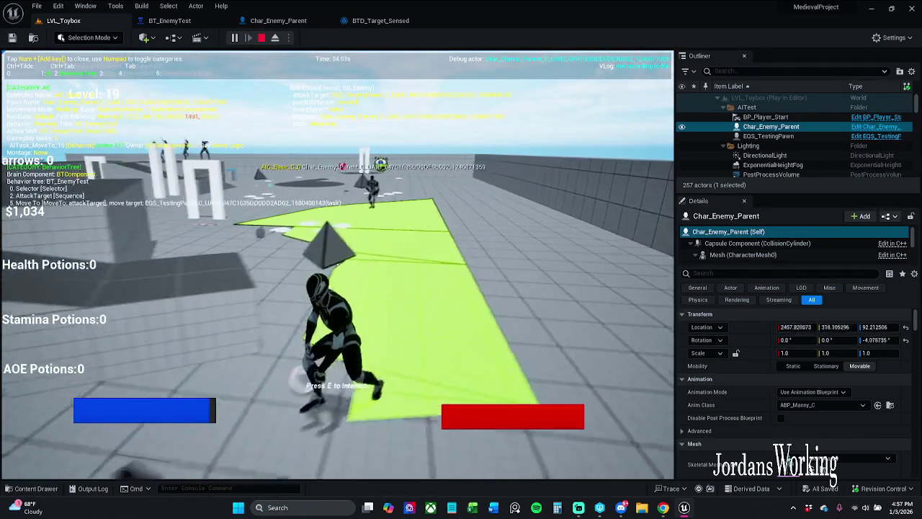
pyautogui.press('w')
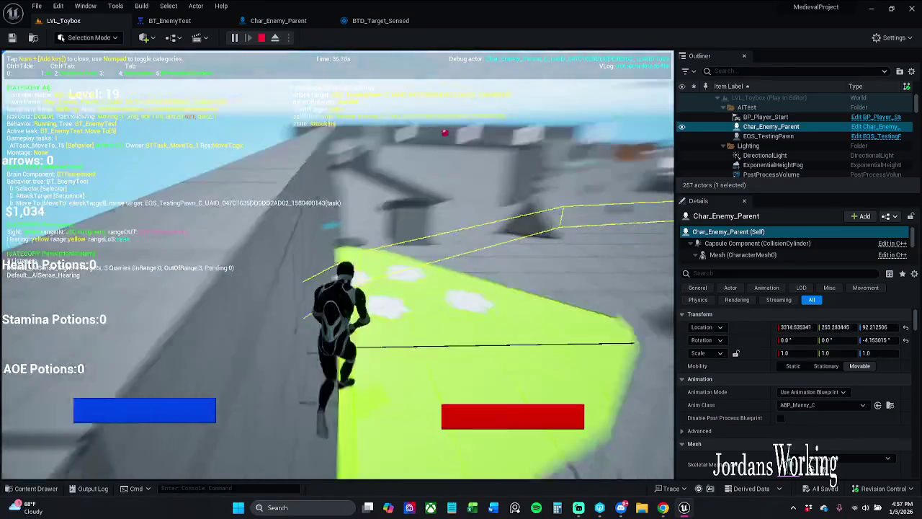
pyautogui.press('w')
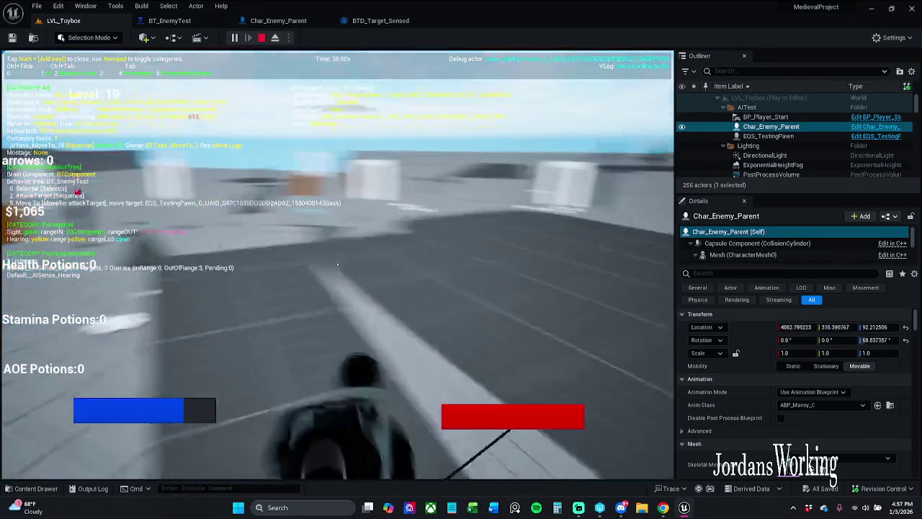
pyautogui.press('w')
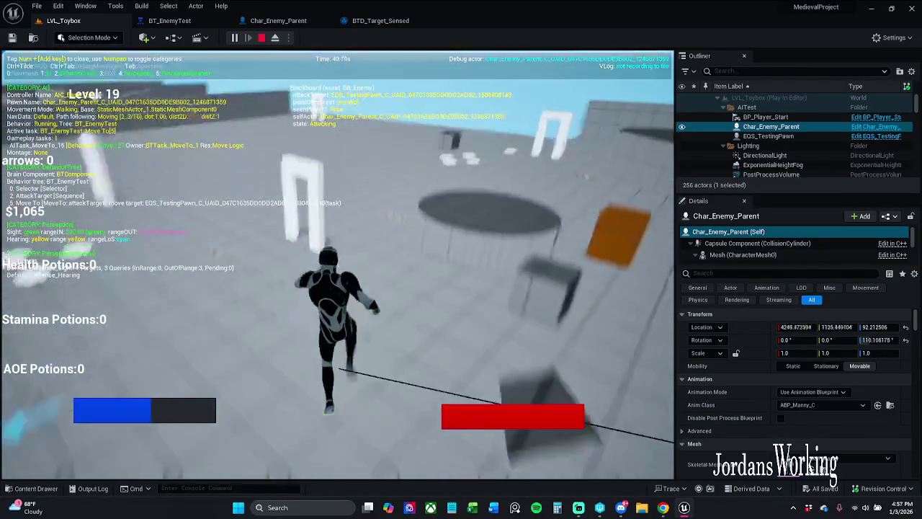
pyautogui.press('w')
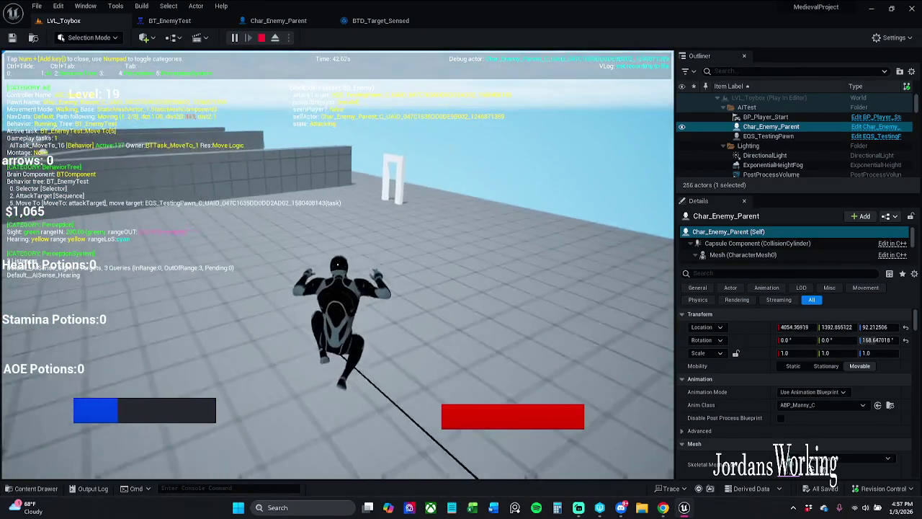
pyautogui.press('w')
pyautogui.press('w')
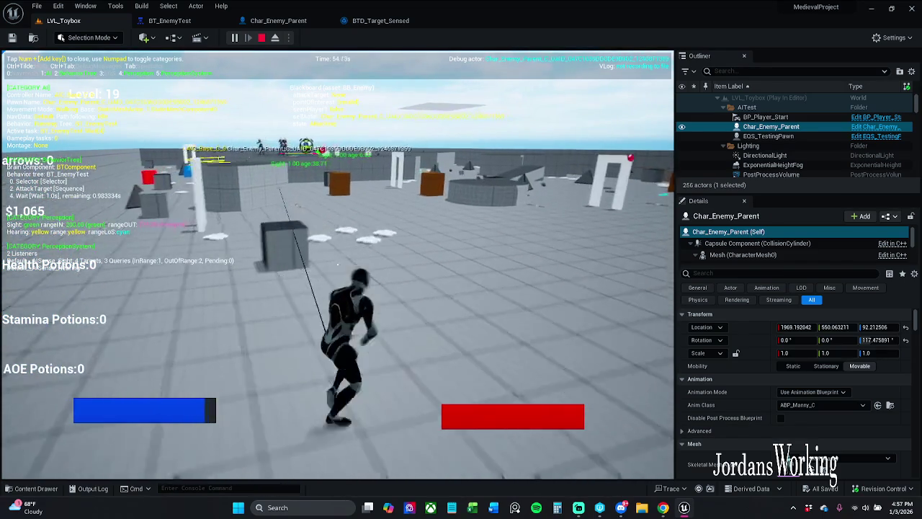
pyautogui.press('shift')
pyautogui.press('w')
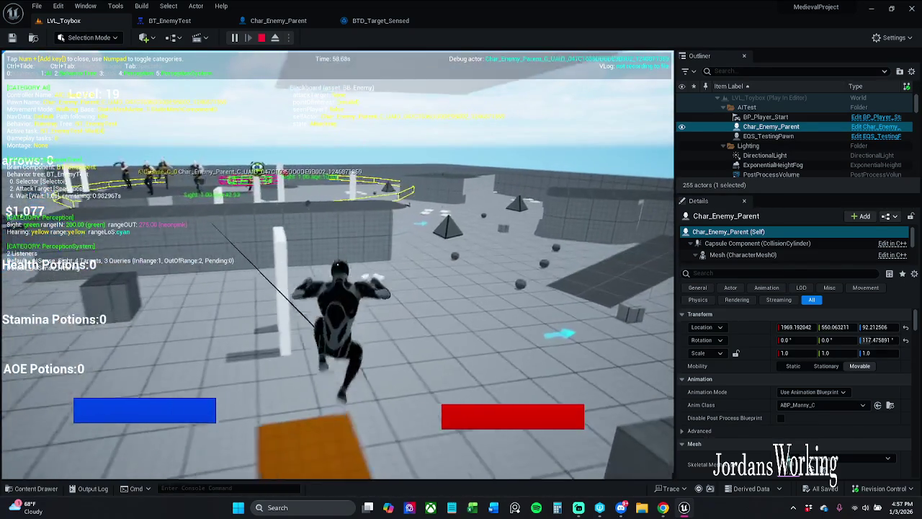
pyautogui.press('space')
pyautogui.press('Escape')
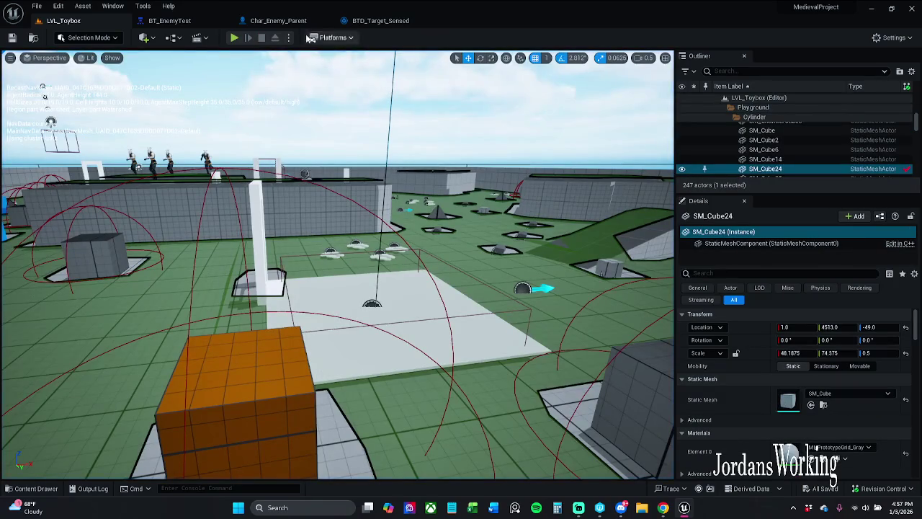
# Step: Filter Char_Enemy_Parent's AIPerception by 'age', set both Max Age values to 1.0, and save
pyautogui.click(268, 22)
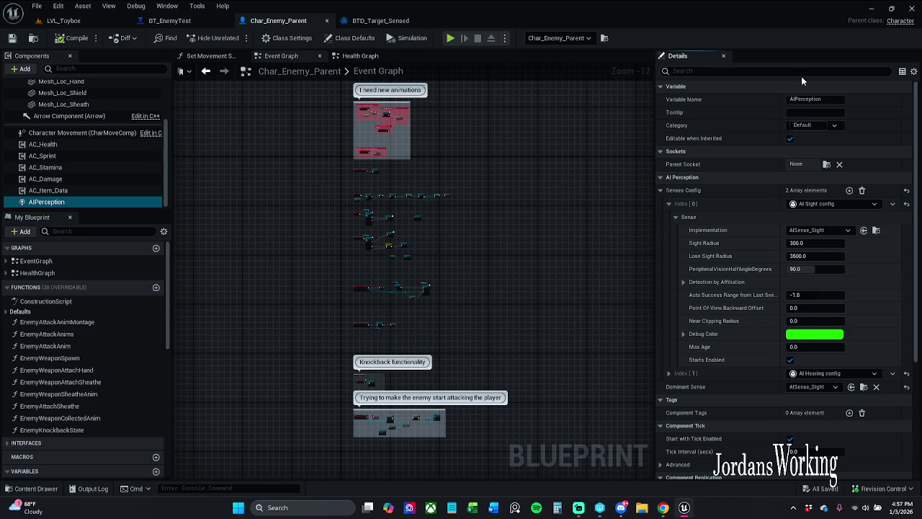
pyautogui.write('age')
pyautogui.write('1')
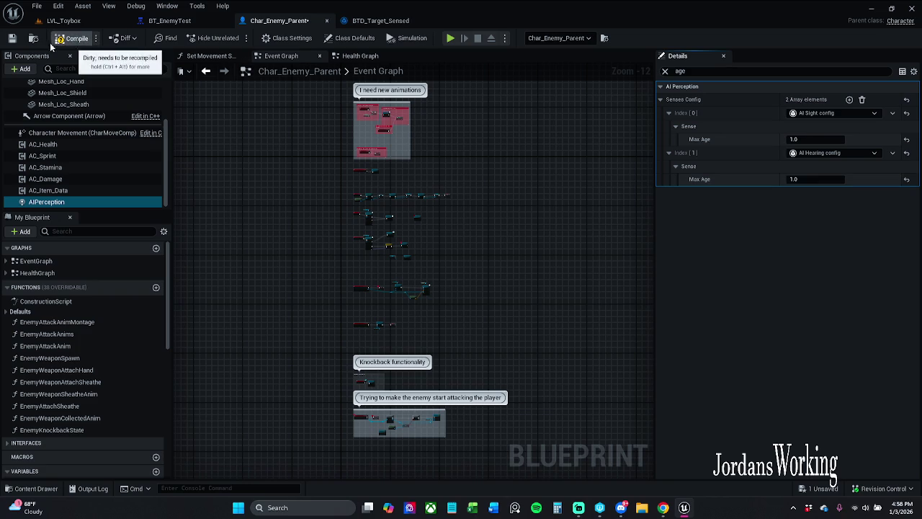
pyautogui.click(11, 40)
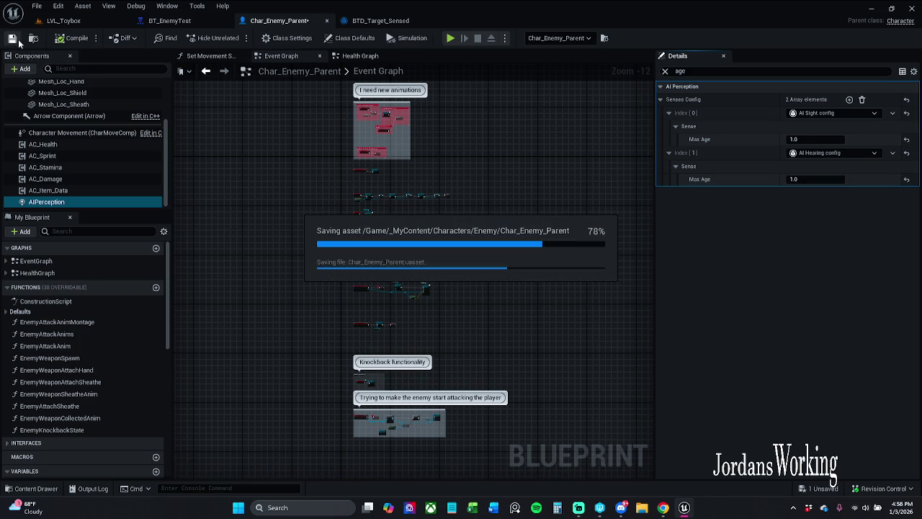
pyautogui.click(101, 23)
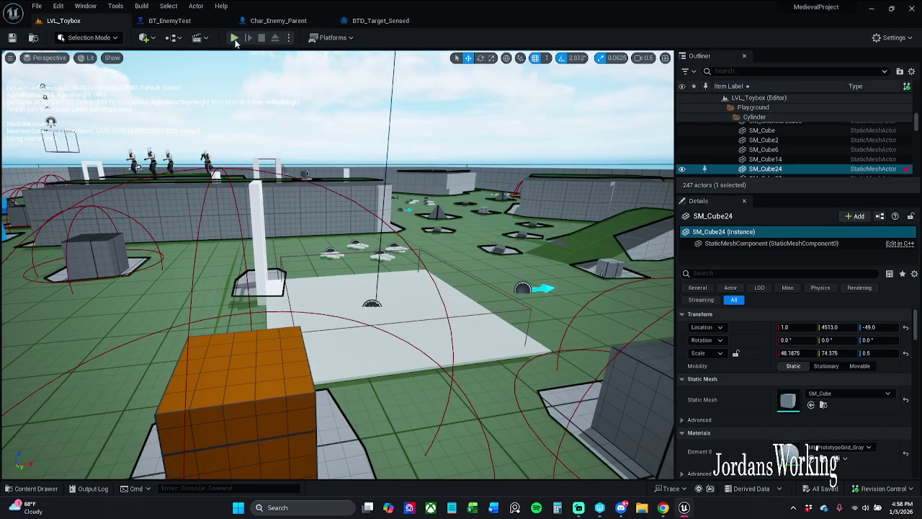
# Step: Start another play session, pause briefly, then resume control of the game
pyautogui.click(233, 38)
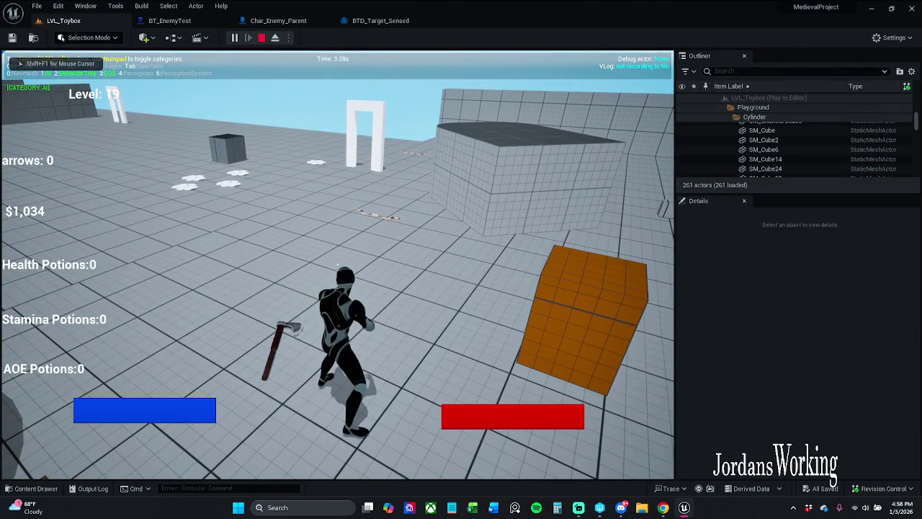
pyautogui.click(343, 258)
pyautogui.press('w')
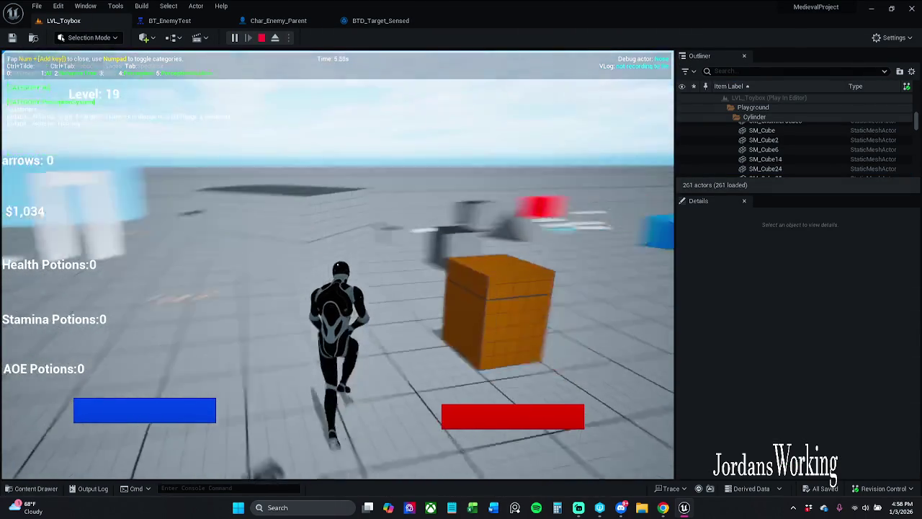
pyautogui.press('p')
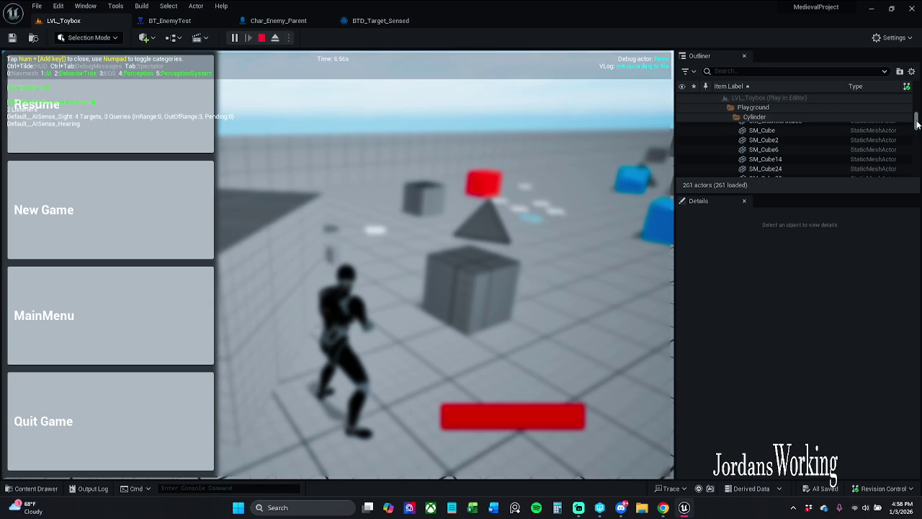
pyautogui.moveTo(918, 124); pyautogui.dragTo(917, 101)
pyautogui.click(803, 127)
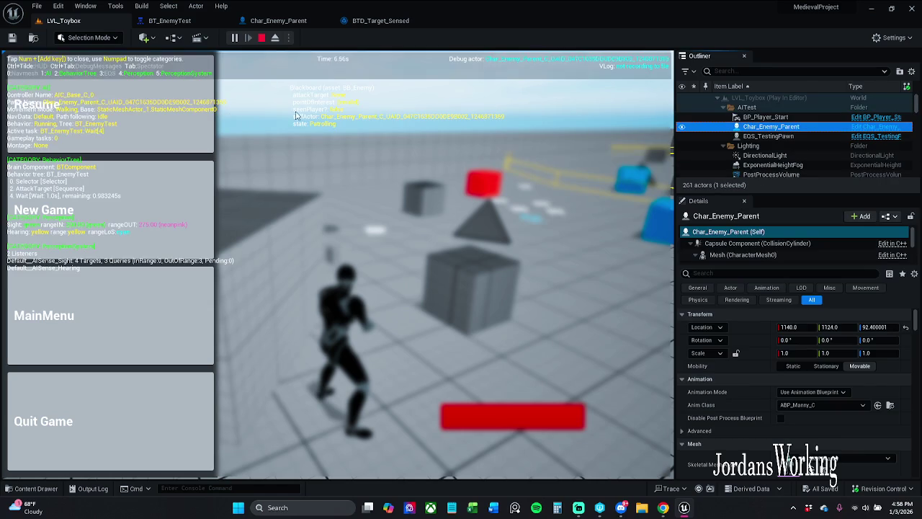
pyautogui.click(36, 105)
# Step: Run toward the enemy, let it chase and attack, then stop the session
pyautogui.press('w')
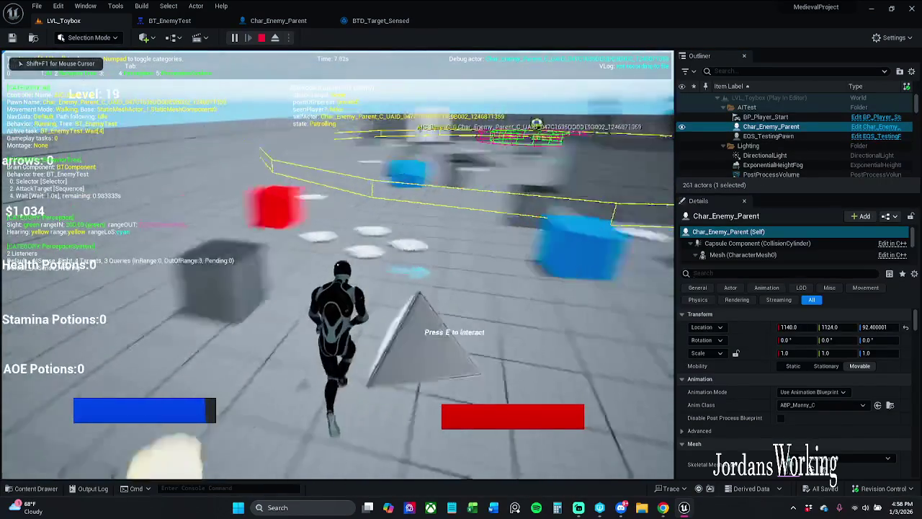
pyautogui.press('w')
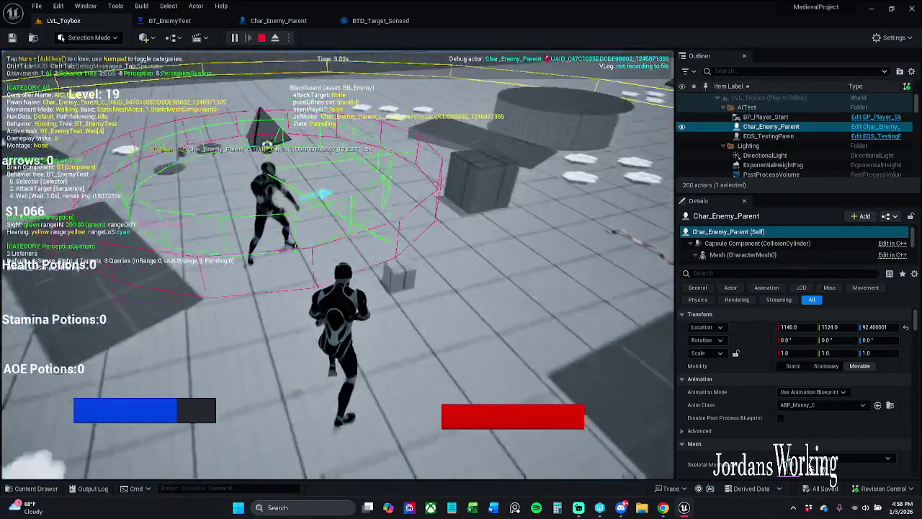
pyautogui.press('w')
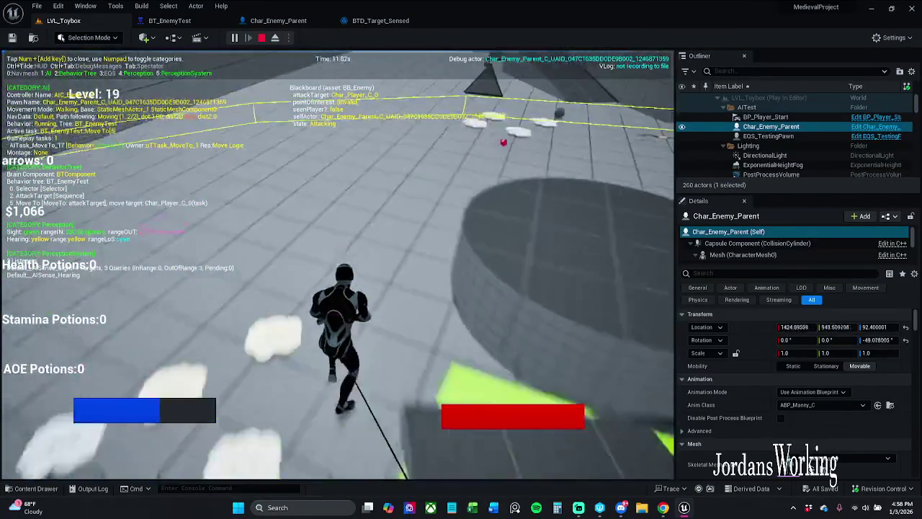
pyautogui.press('w')
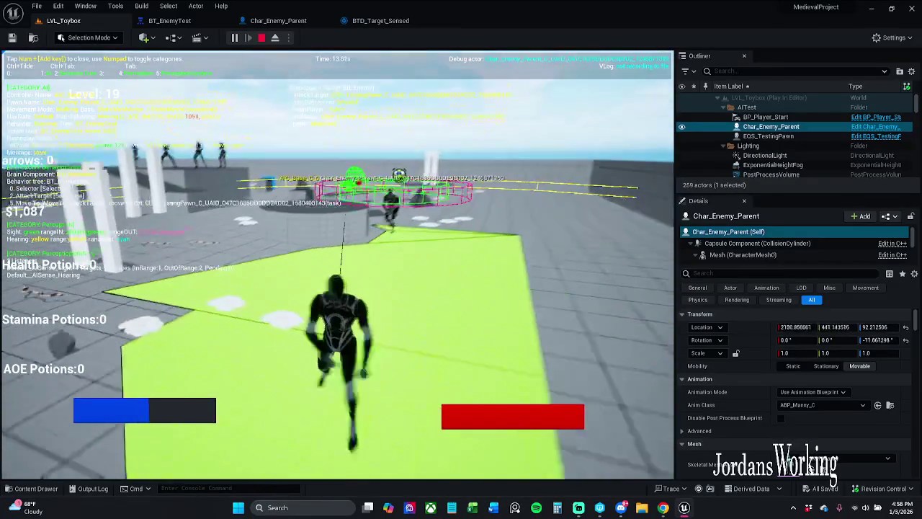
pyautogui.press('w')
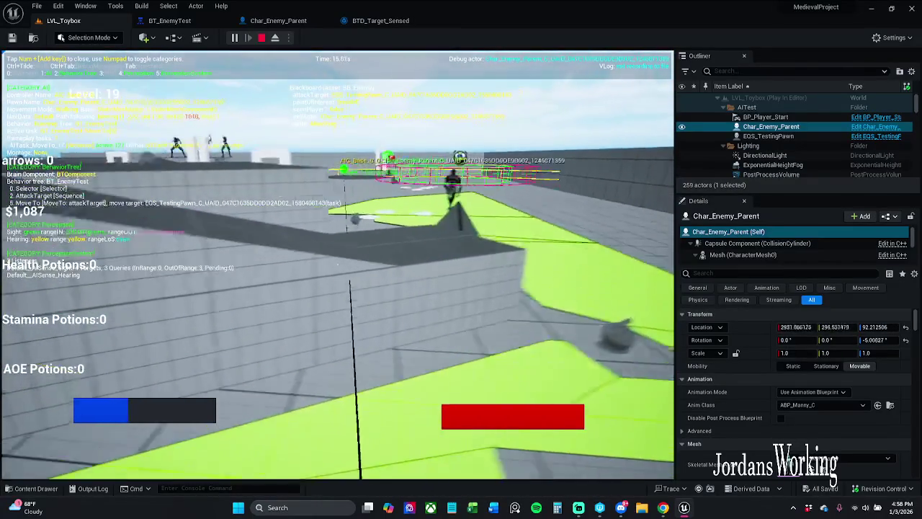
pyautogui.press('w')
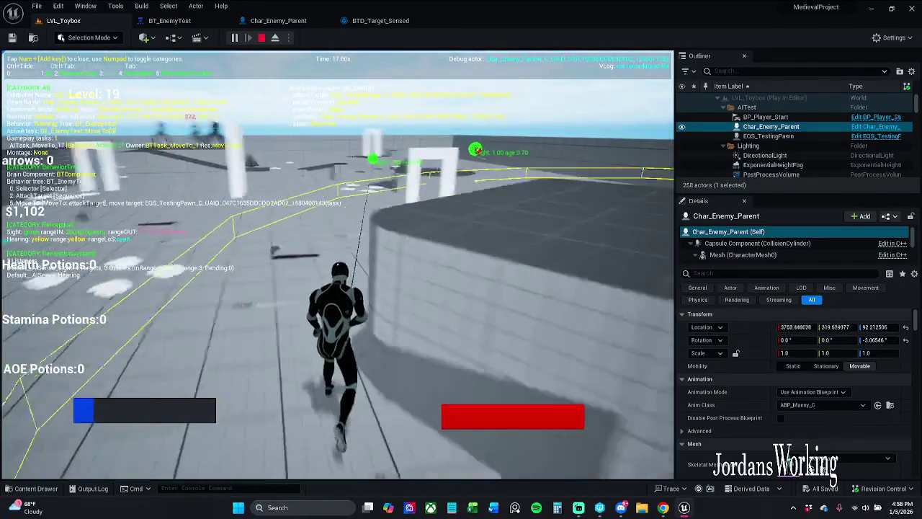
pyautogui.press('w')
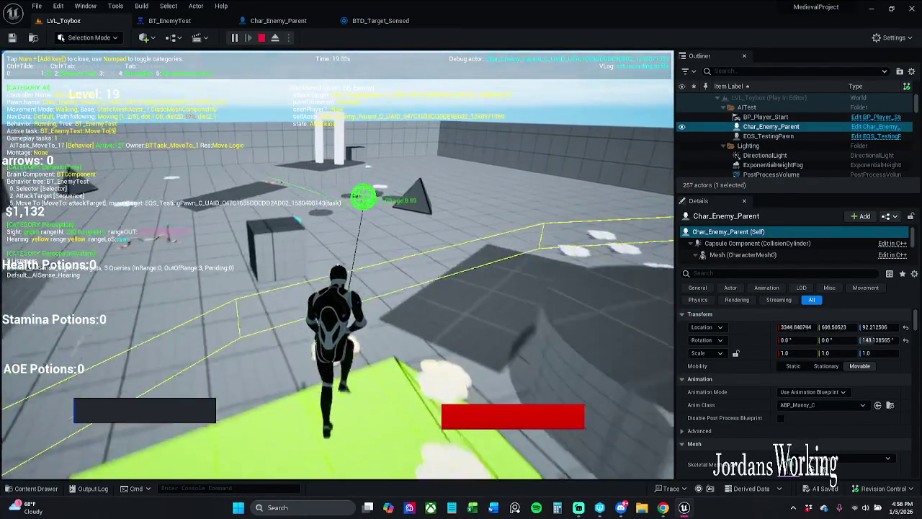
pyautogui.press('w')
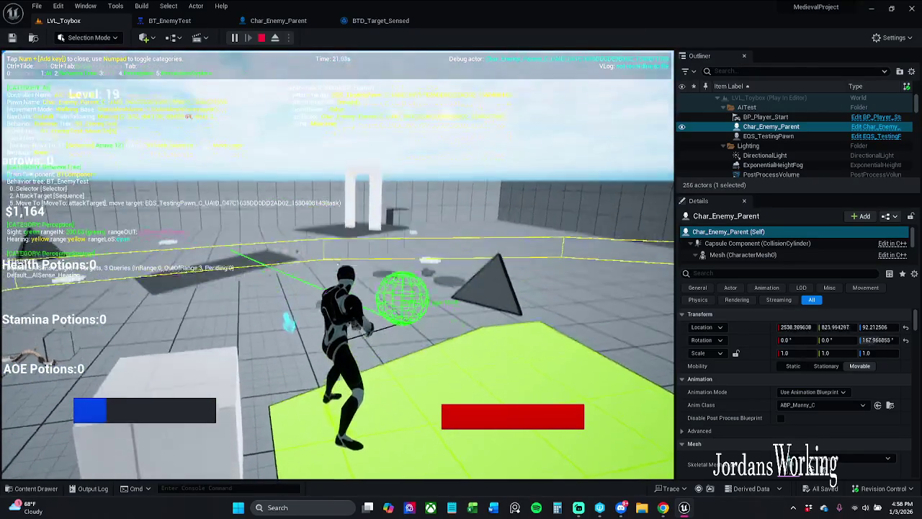
pyautogui.press('w')
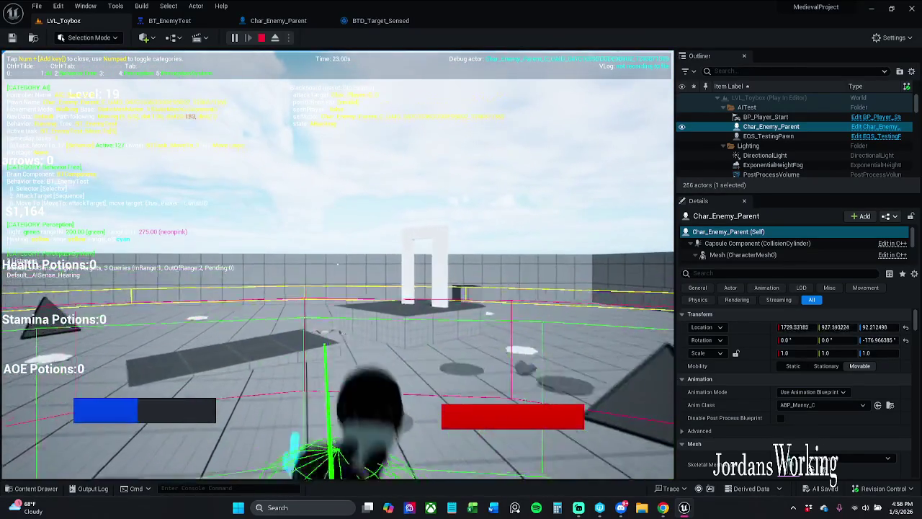
pyautogui.press('w')
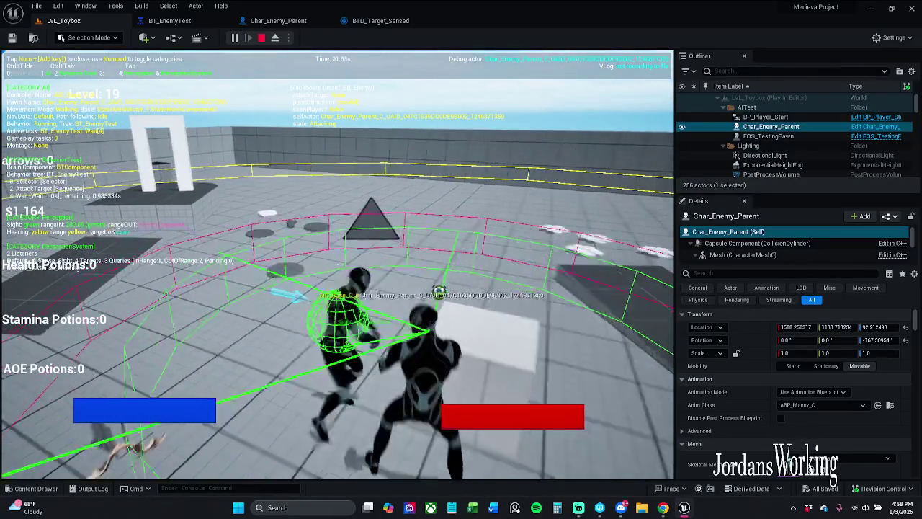
pyautogui.press('w')
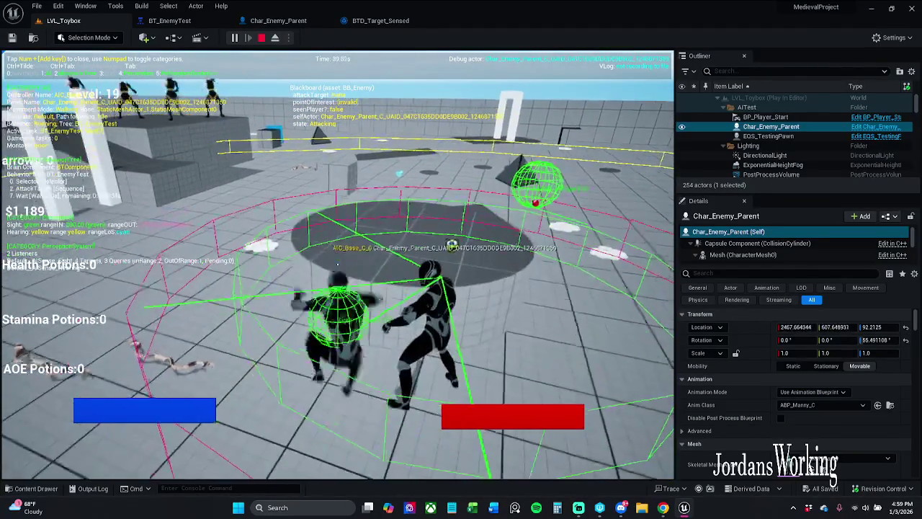
pyautogui.press('Escape')
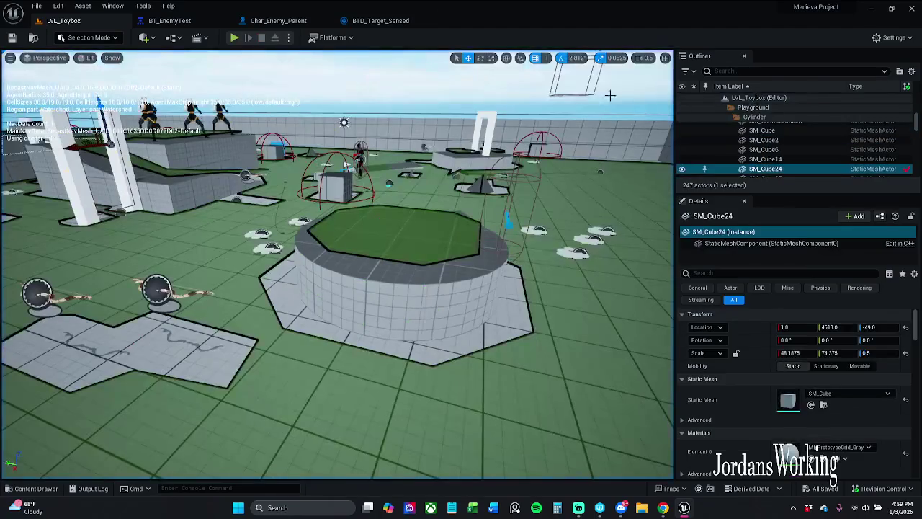
# Step: Open the AIC_Base blueprint from the Controllers folder in the Content Drawer
pyautogui.click(36, 489)
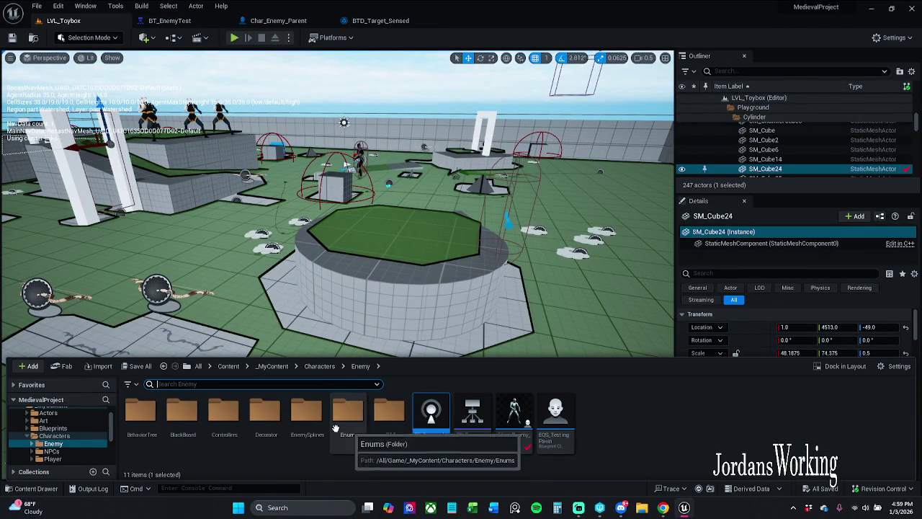
pyautogui.doubleClick(224, 421)
pyautogui.doubleClick(136, 427)
pyautogui.scroll(-4, 414, 250)
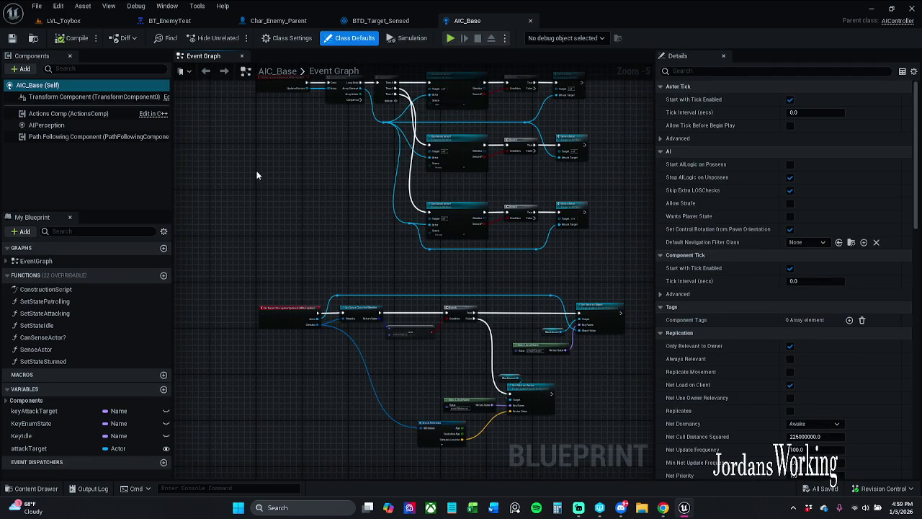
# Step: Set AIPerception's sight Max Age to 1.0, compile, and save with check-out
pyautogui.click(69, 126)
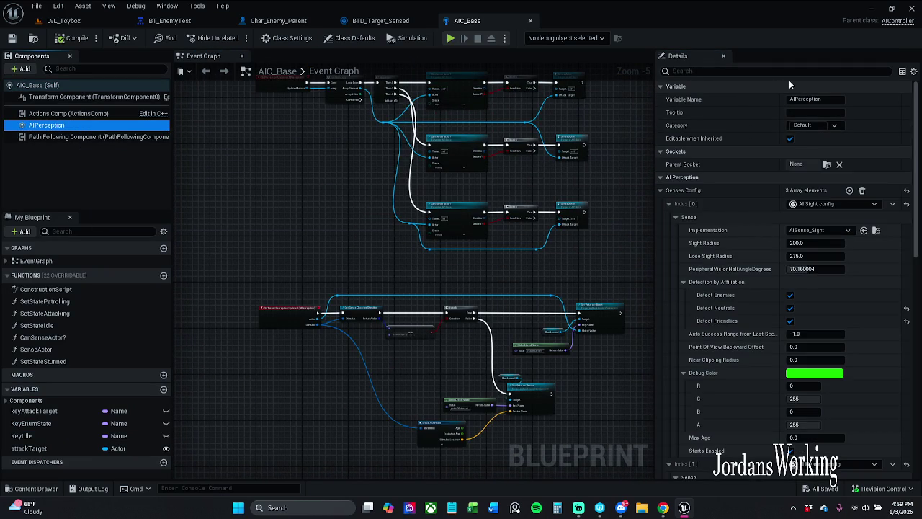
pyautogui.click(780, 75)
pyautogui.write('age')
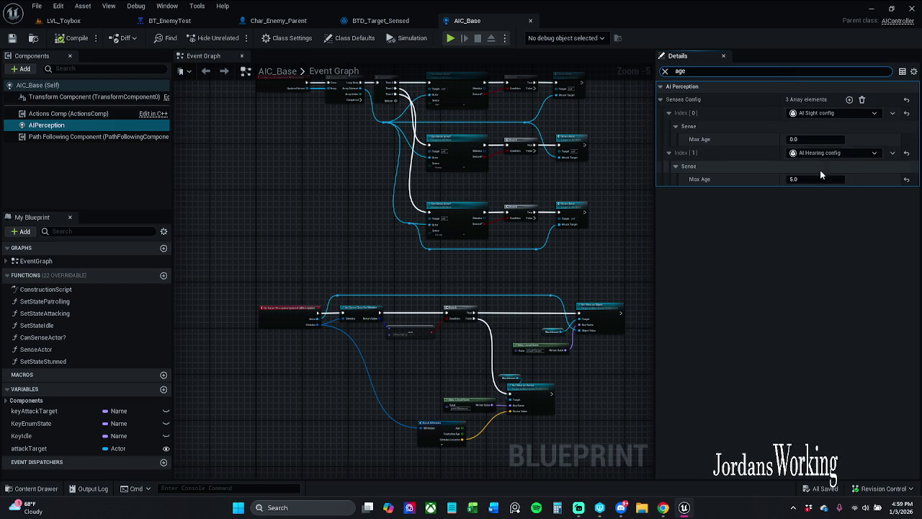
pyautogui.click(831, 140)
pyautogui.write('1')
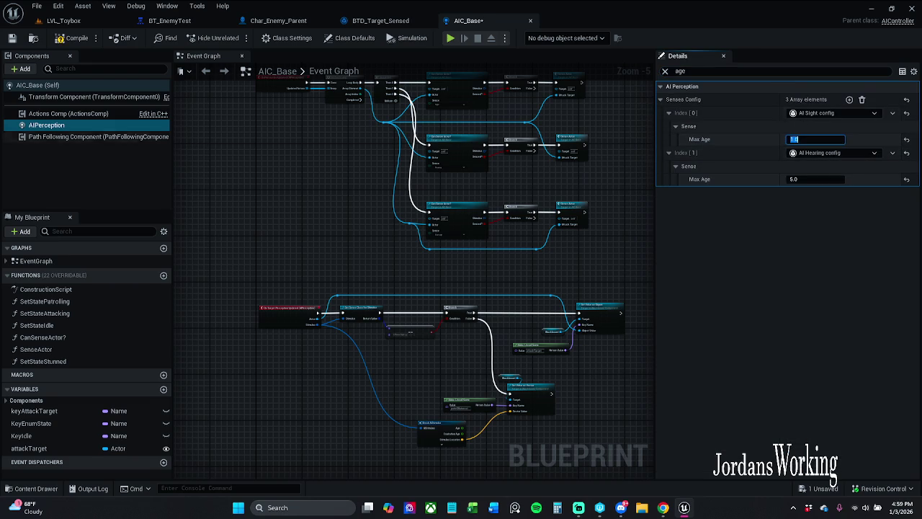
pyautogui.click(74, 41)
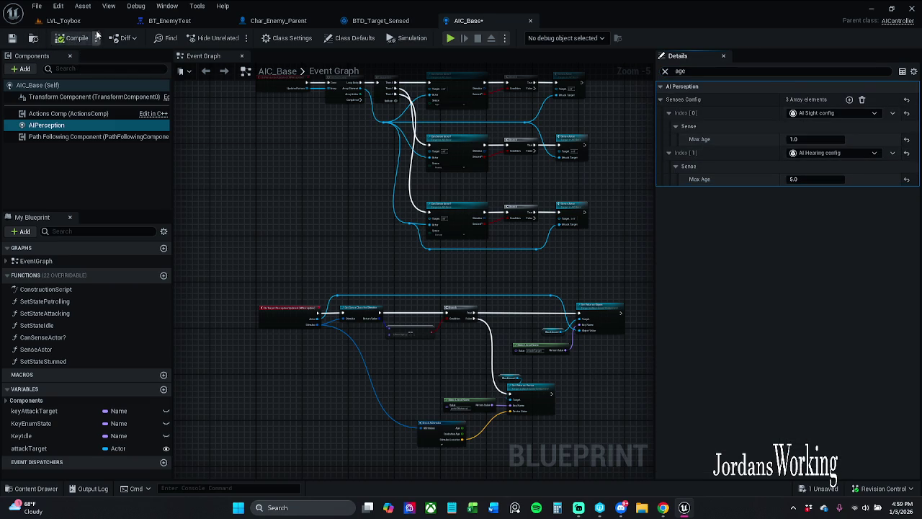
pyautogui.click(14, 39)
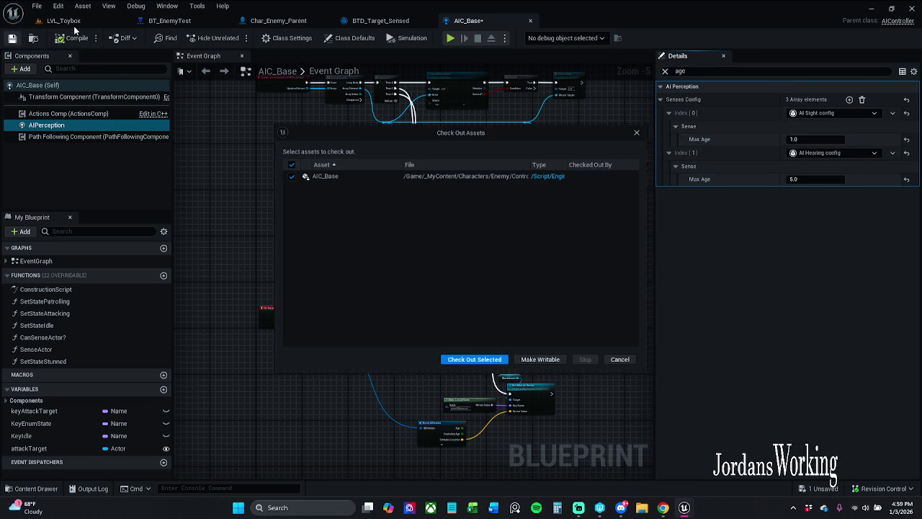
pyautogui.click(467, 362)
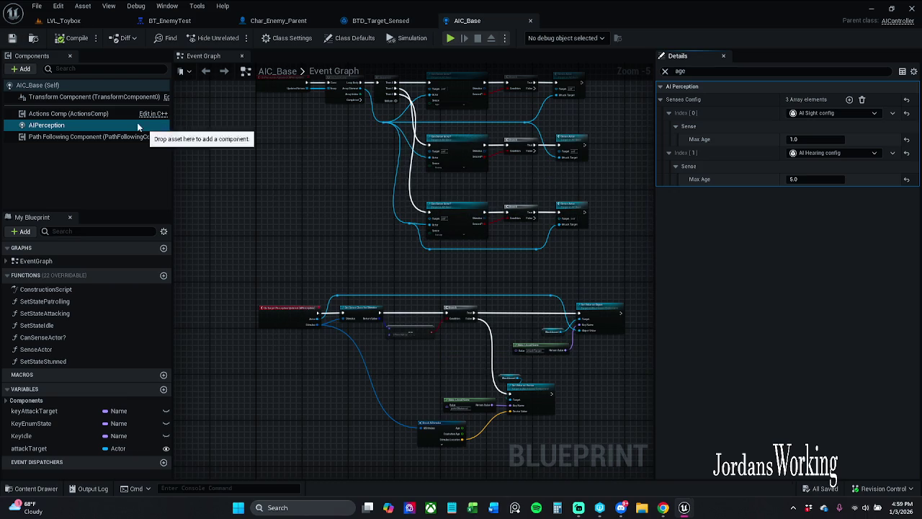
pyautogui.click(63, 20)
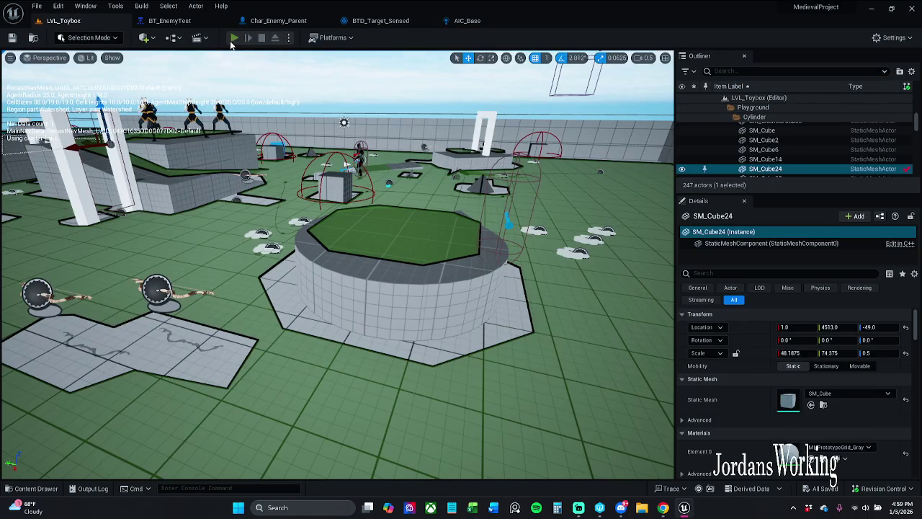
# Step: Start a play session in LVL_Toybox and show the AI debug overlay with the enemy's perception info
pyautogui.click(234, 39)
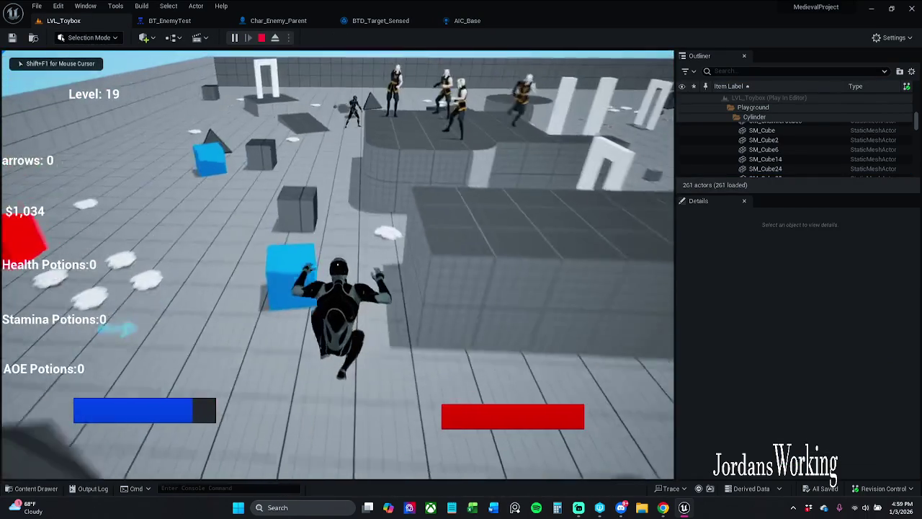
pyautogui.press('w')
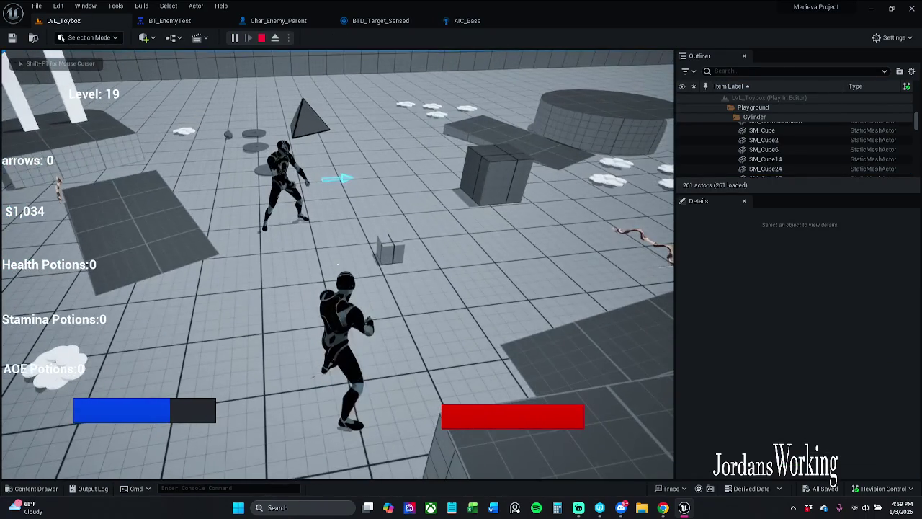
pyautogui.press("'")
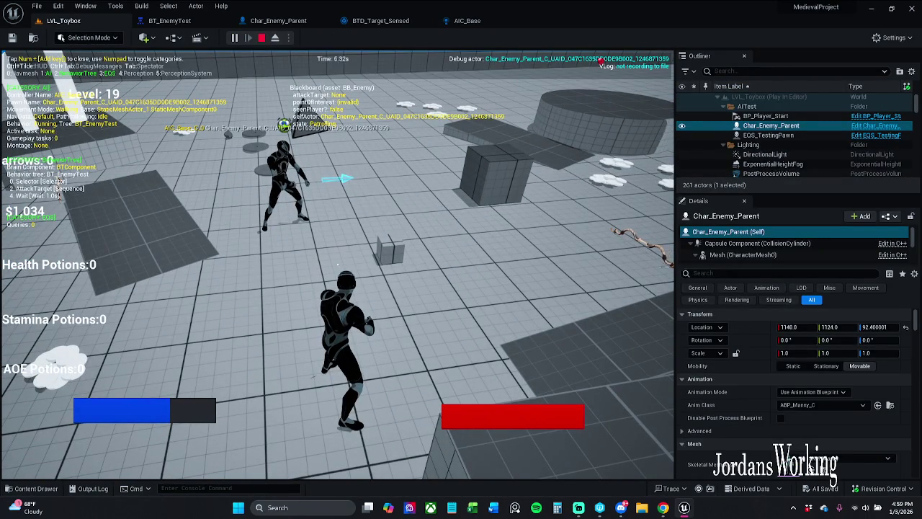
pyautogui.press('KP_4')
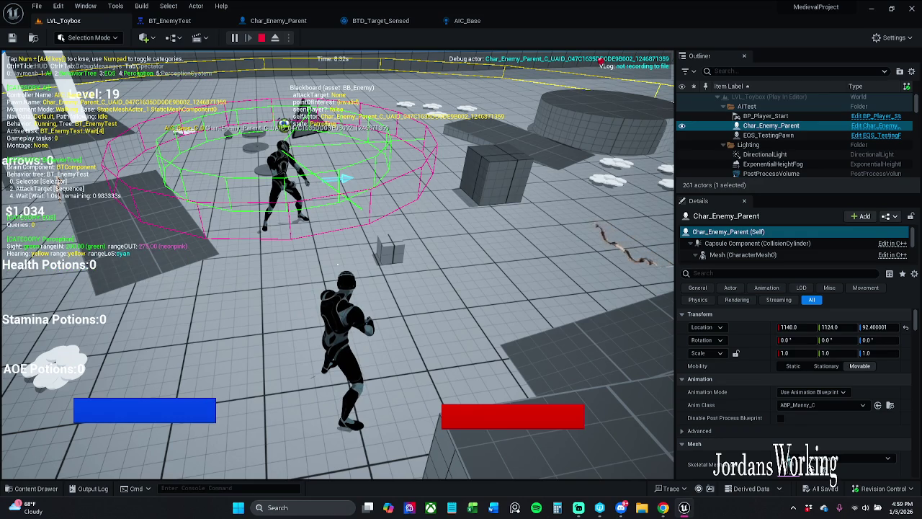
# Step: Run toward the enemy until it switches to Attacking, then run away across the level
pyautogui.press('w')
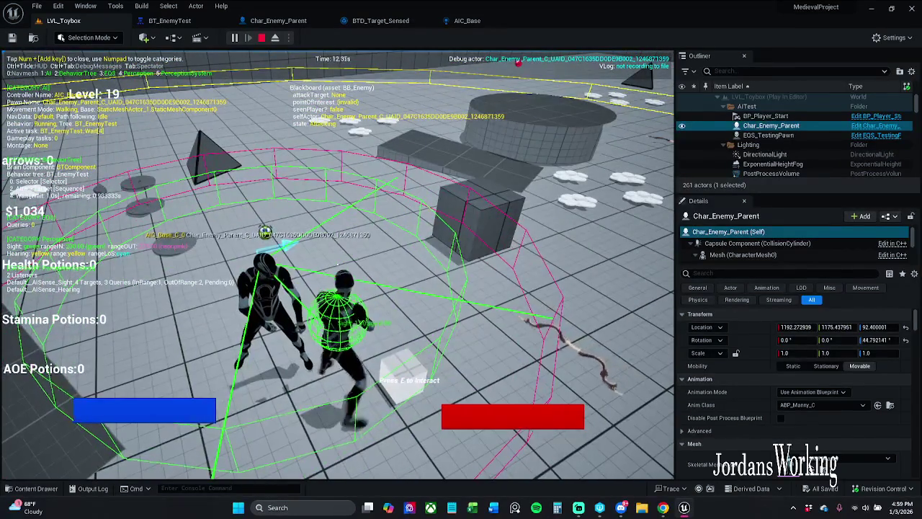
pyautogui.press('w')
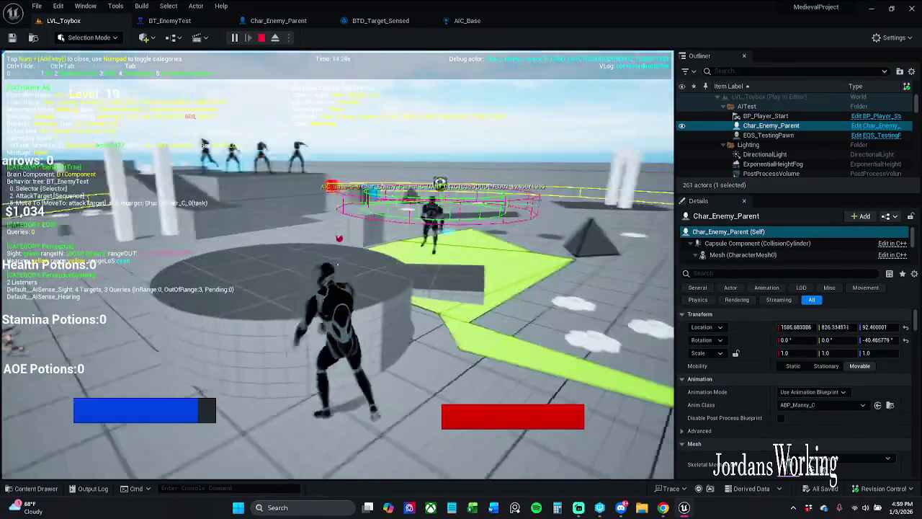
pyautogui.press('w')
pyautogui.press('w')
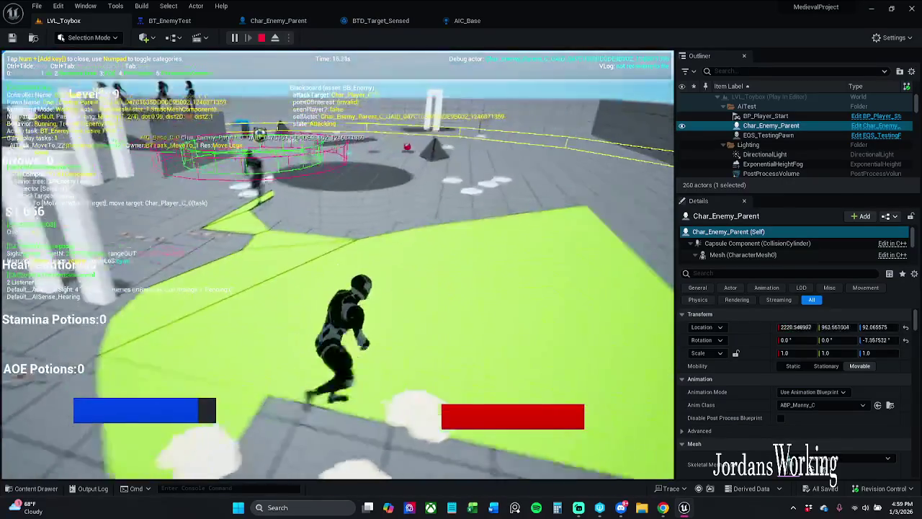
pyautogui.press('w')
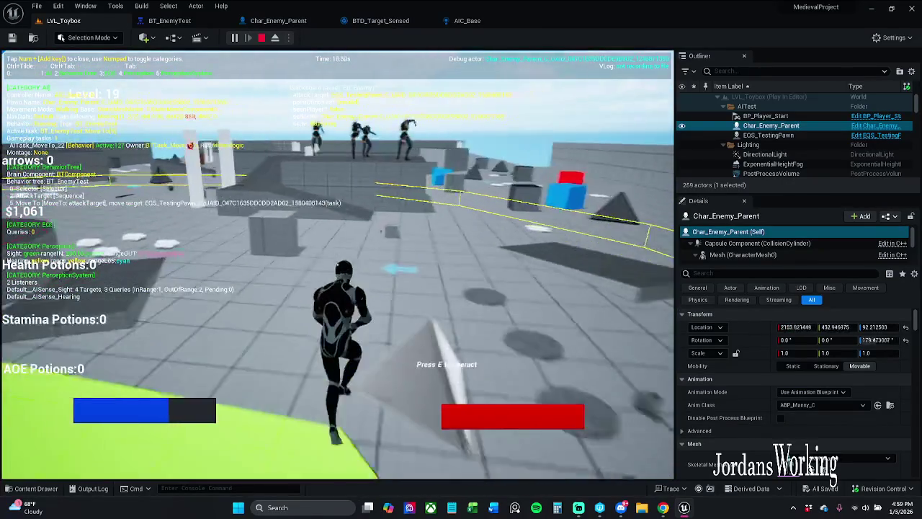
pyautogui.press('w')
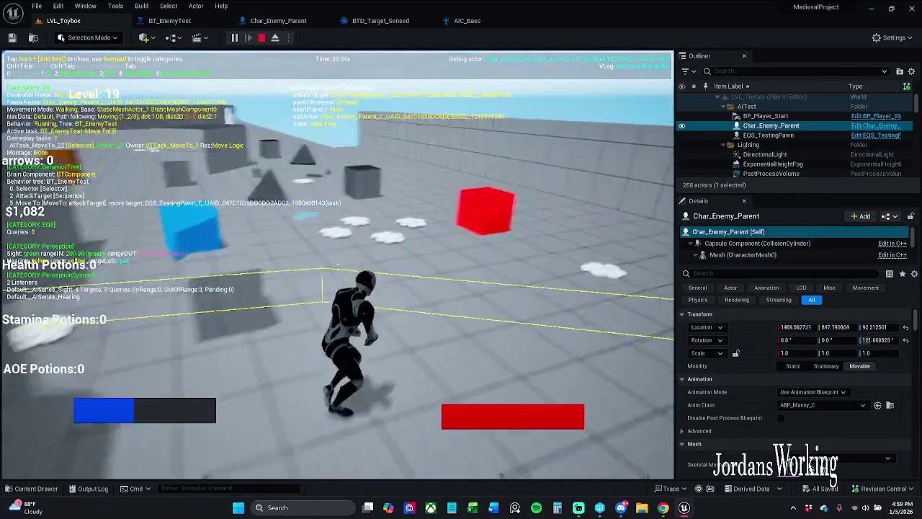
pyautogui.press('w')
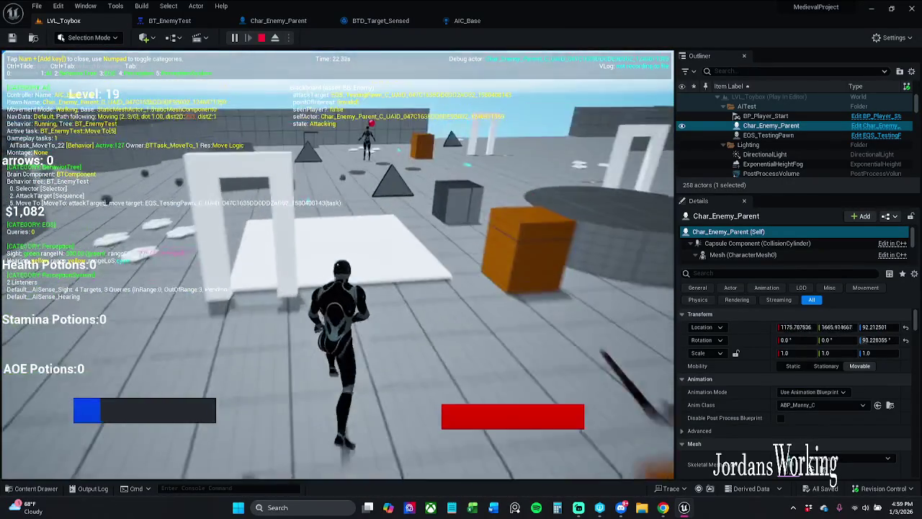
pyautogui.press('w')
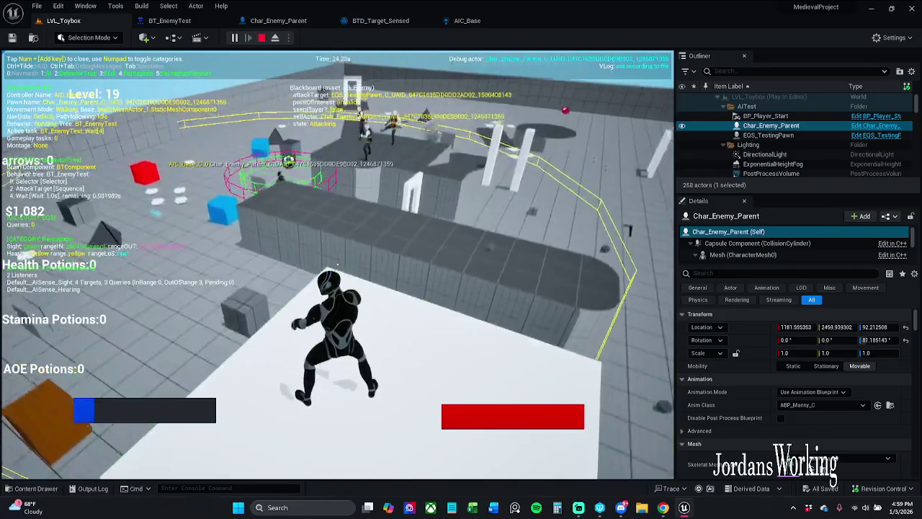
pyautogui.press('w')
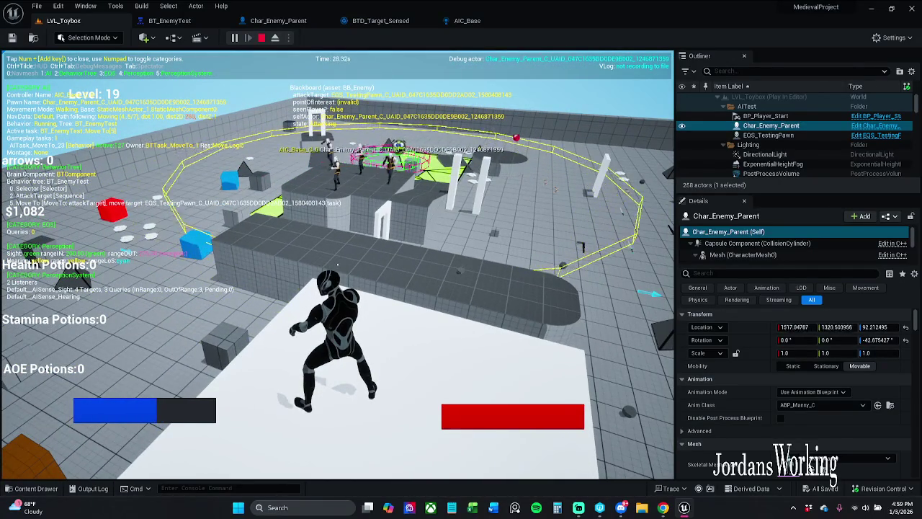
pyautogui.press('w')
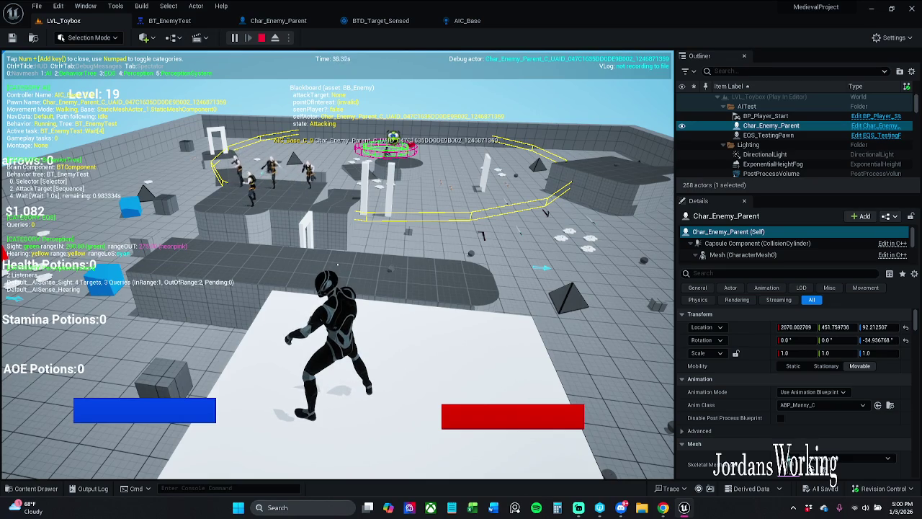
# Step: Pause the game and float BT_EnemyTest in its own enlarged, taller window
pyautogui.press('p')
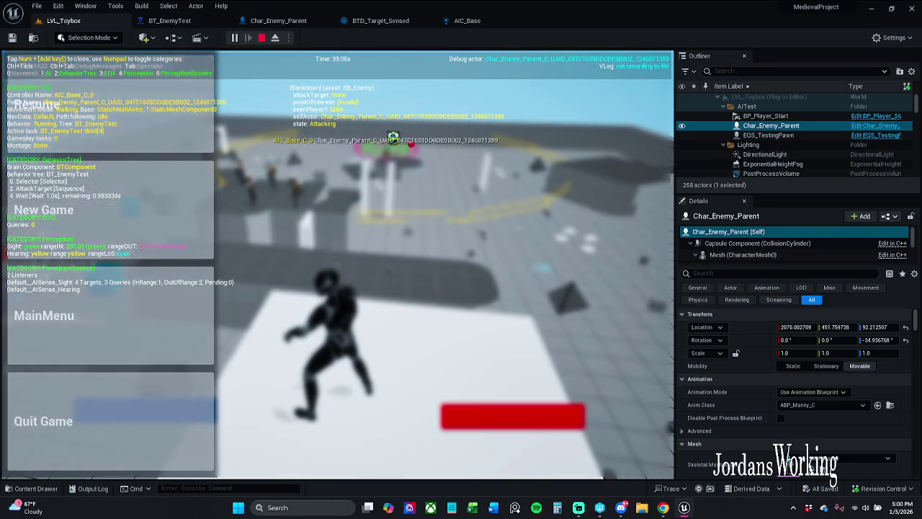
pyautogui.click(178, 23)
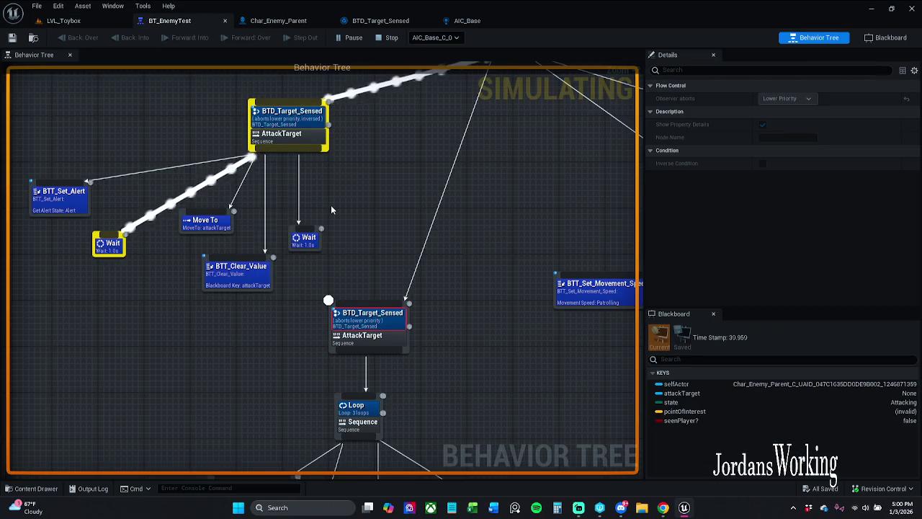
pyautogui.scroll(-1, 332, 209)
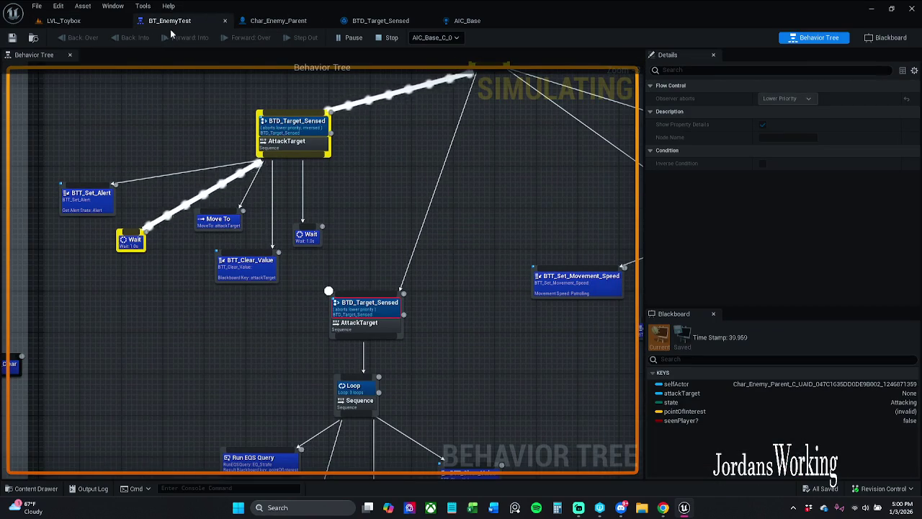
pyautogui.middleClick(170, 23)
pyautogui.moveTo(464, 199)
pyautogui.mouseDown()
pyautogui.moveTo(438, 196)
pyautogui.moveTo(440, 57)
pyautogui.mouseUp()
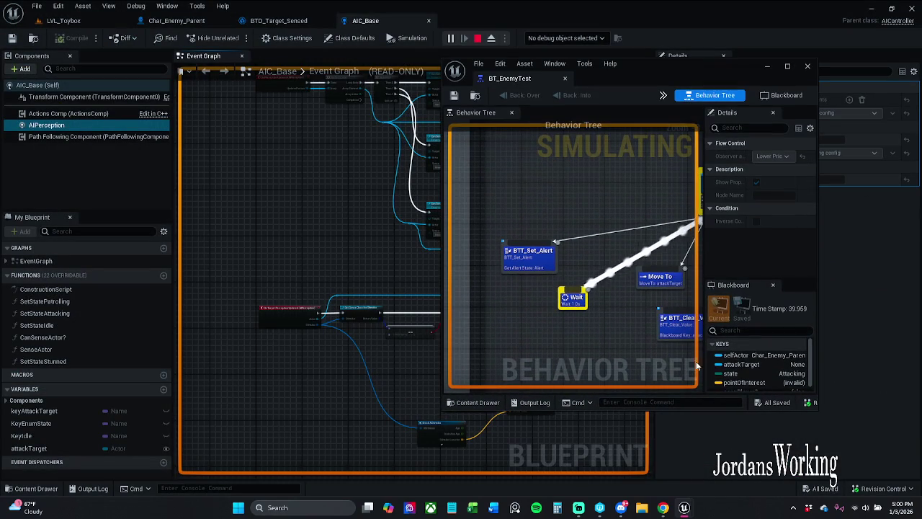
pyautogui.moveTo(816, 409)
pyautogui.mouseDown()
pyautogui.moveTo(889, 458)
pyautogui.moveTo(900, 479)
pyautogui.mouseUp()
pyautogui.scroll(-2, 627, 357)
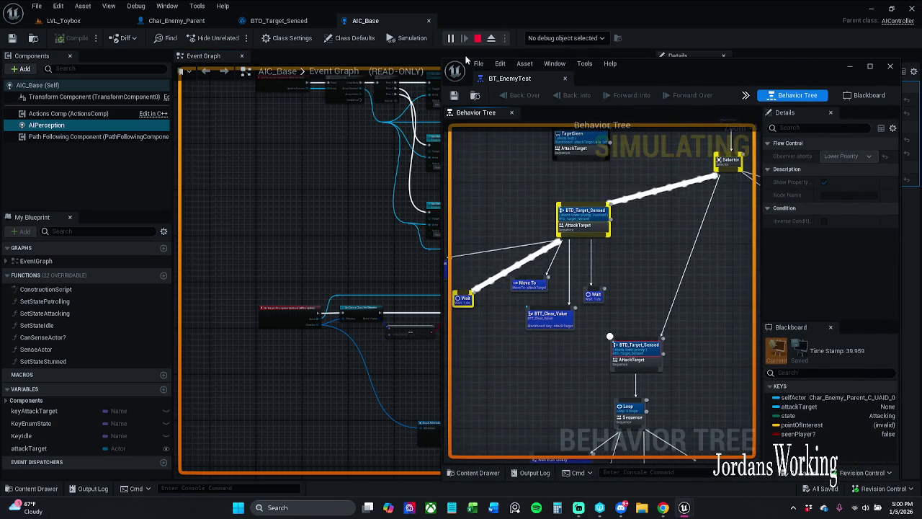
pyautogui.moveTo(443, 60); pyautogui.dragTo(438, 41)
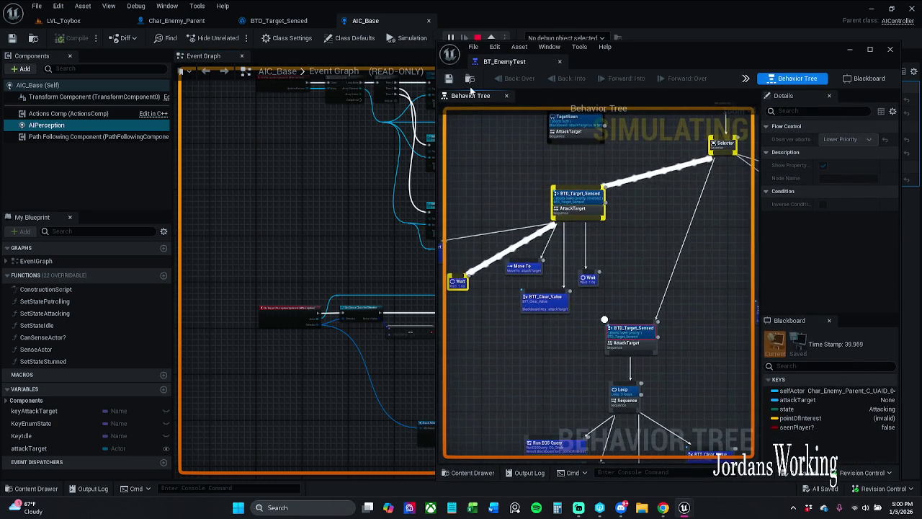
# Step: Return to the LVL_Toybox game and quit it from the pause menu
pyautogui.click(99, 23)
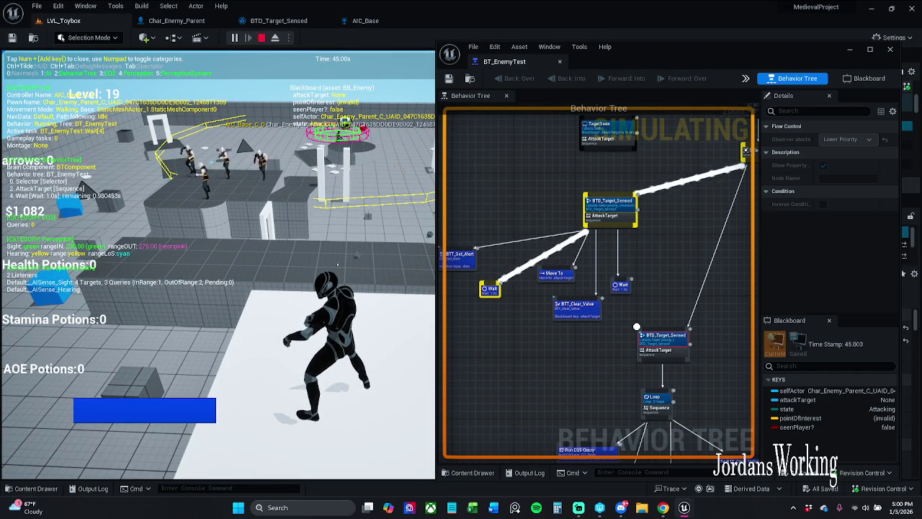
pyautogui.press('p')
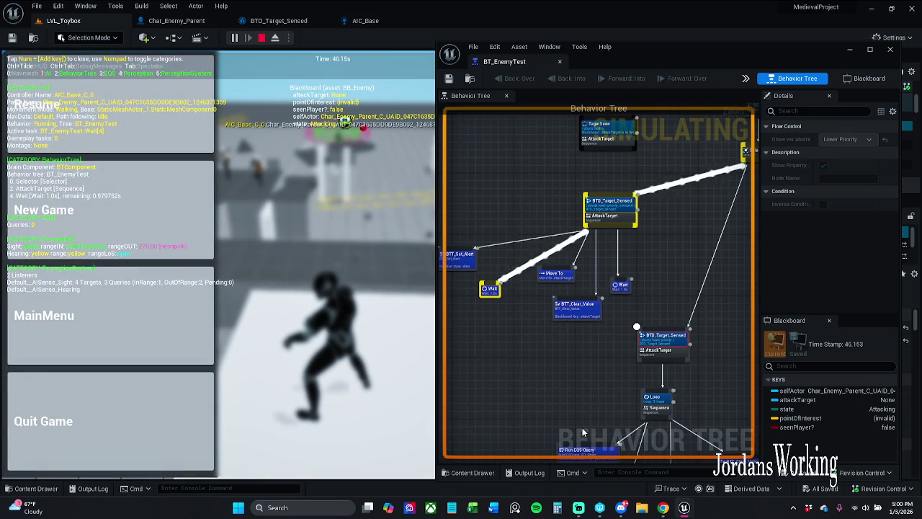
pyautogui.scroll(3, 584, 433)
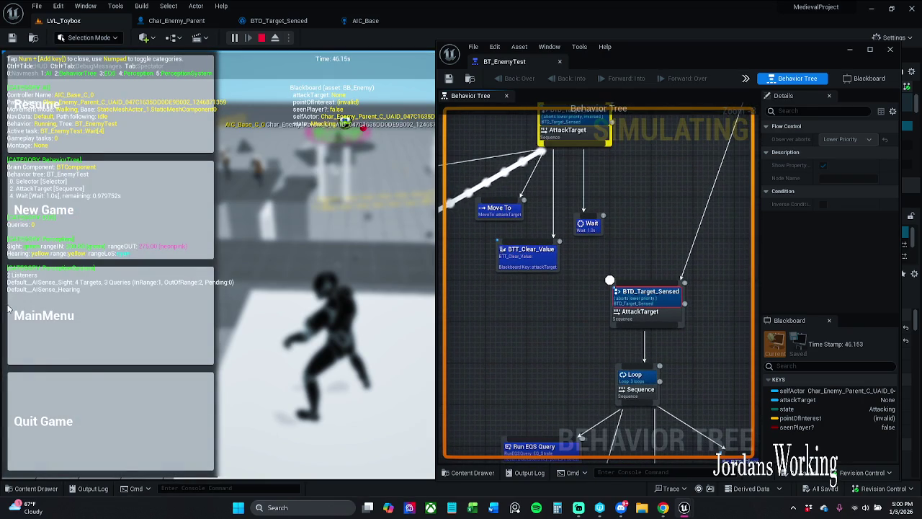
pyautogui.click(99, 425)
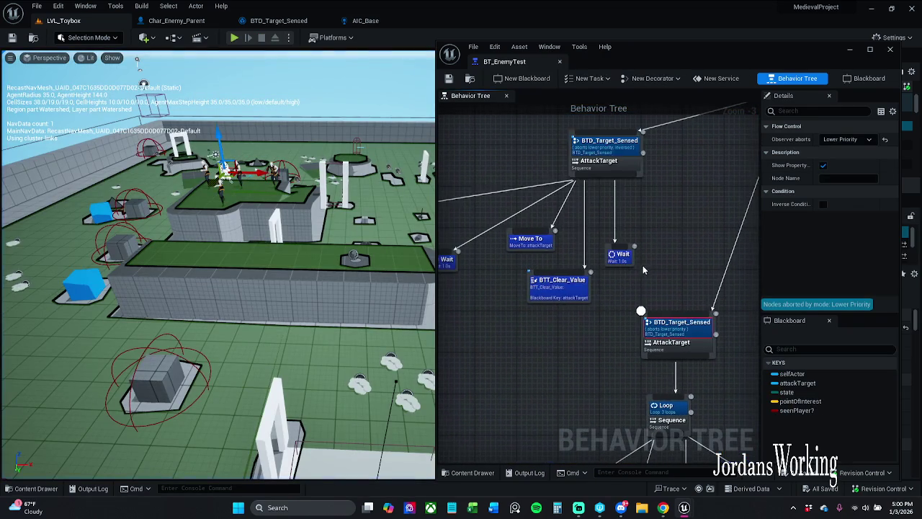
# Step: Shift the Move To, Wait and BTT_Clear_Value nodes, then link the lower BTD_Target_Sensed into the tree
pyautogui.moveTo(533, 313)
pyautogui.mouseDown()
pyautogui.moveTo(577, 231)
pyautogui.moveTo(646, 215)
pyautogui.mouseUp()
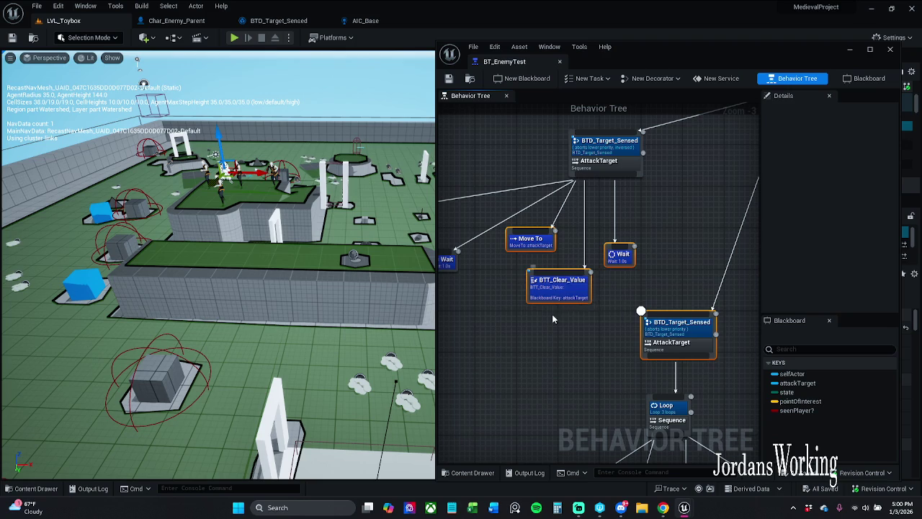
pyautogui.click(493, 314)
pyautogui.moveTo(600, 233); pyautogui.dragTo(611, 252)
pyautogui.moveTo(558, 294)
pyautogui.mouseDown()
pyautogui.moveTo(616, 271)
pyautogui.moveTo(662, 268)
pyautogui.mouseUp()
pyautogui.click(627, 293)
pyautogui.moveTo(641, 311); pyautogui.dragTo(586, 224)
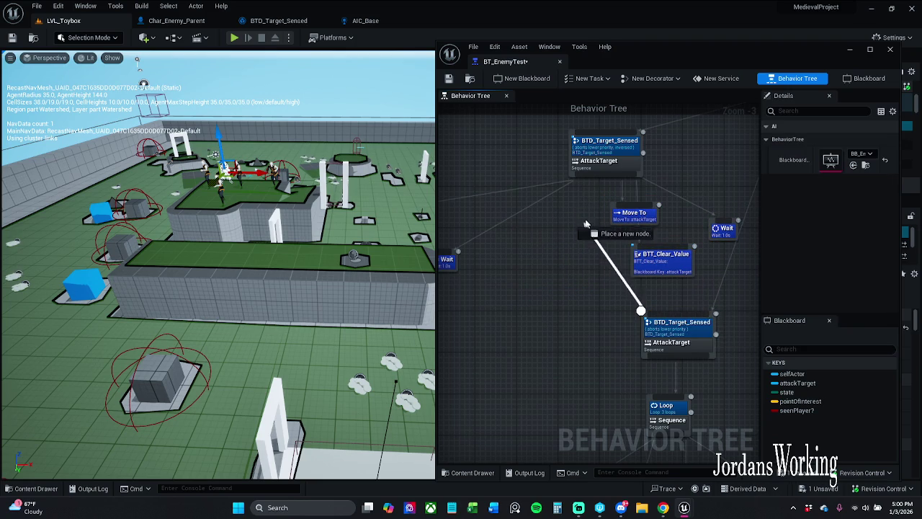
pyautogui.moveTo(598, 182); pyautogui.dragTo(598, 181)
# Step: Box-select the lower BTD_Target_Sensed subtree and move it left
pyautogui.scroll(-2, 582, 290)
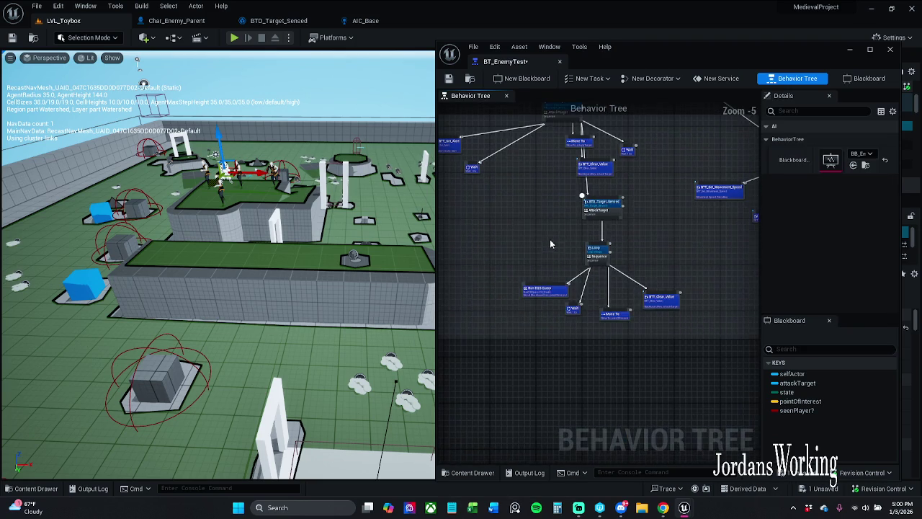
pyautogui.moveTo(689, 229); pyautogui.dragTo(670, 223)
pyautogui.moveTo(605, 250); pyautogui.dragTo(550, 252)
pyautogui.moveTo(521, 326)
pyautogui.mouseDown()
pyautogui.moveTo(692, 204)
pyautogui.moveTo(684, 215)
pyautogui.mouseUp()
pyautogui.moveTo(665, 330); pyautogui.dragTo(576, 232)
pyautogui.moveTo(555, 198); pyautogui.dragTo(555, 198)
pyautogui.moveTo(671, 303)
pyautogui.mouseDown()
pyautogui.moveTo(589, 302)
pyautogui.moveTo(601, 302)
pyautogui.mouseUp()
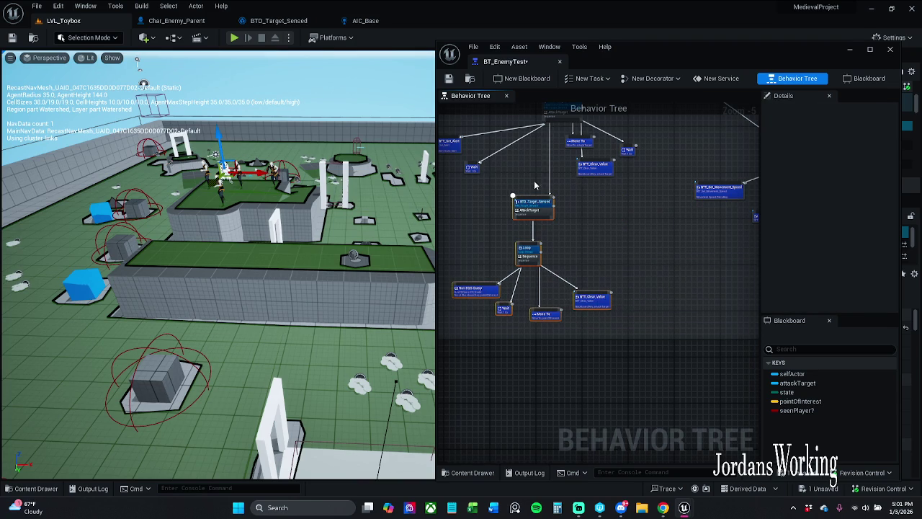
pyautogui.moveTo(545, 170); pyautogui.dragTo(566, 240)
# Step: Nudge BTT_Set_Alert, Move To, Wait and BTT_Clear_Value into a compact layout and save BT_EnemyTest
pyautogui.moveTo(492, 207); pyautogui.dragTo(521, 205)
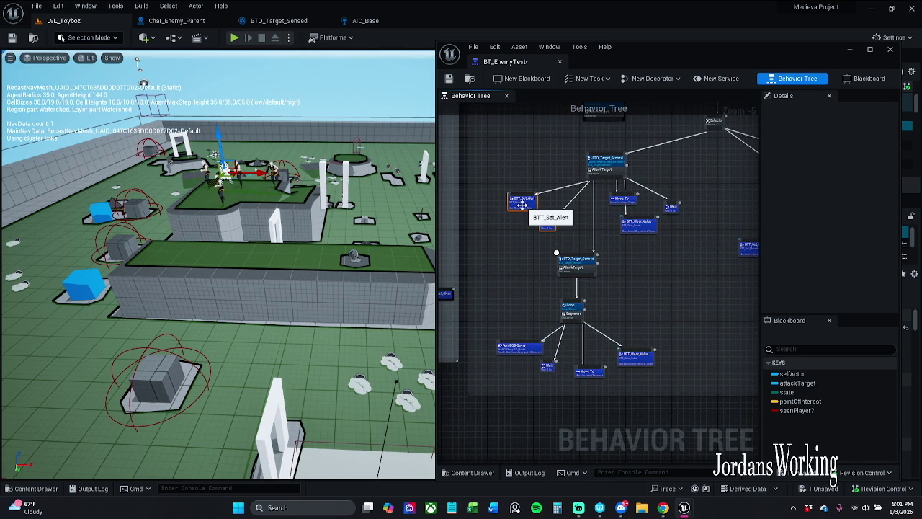
pyautogui.click(629, 246)
pyautogui.moveTo(630, 205); pyautogui.dragTo(613, 214)
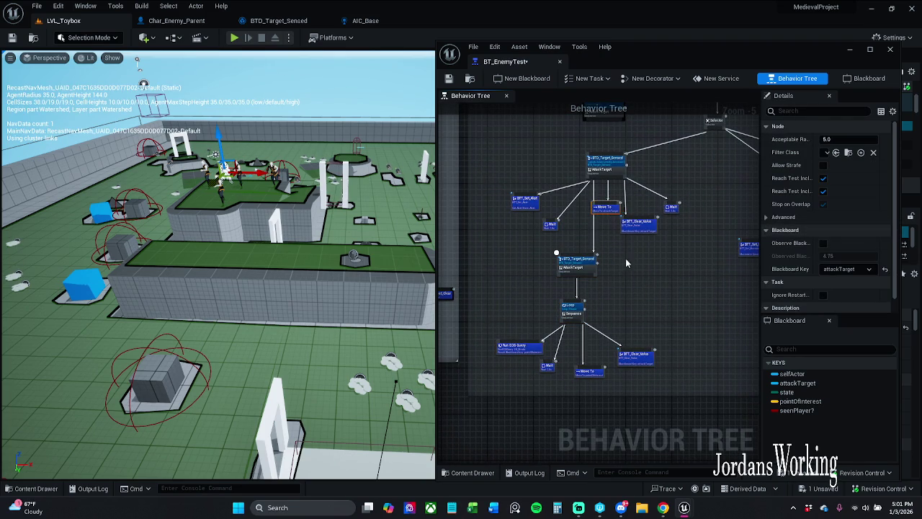
pyautogui.moveTo(697, 207); pyautogui.dragTo(696, 208)
pyautogui.moveTo(652, 229); pyautogui.dragTo(663, 231)
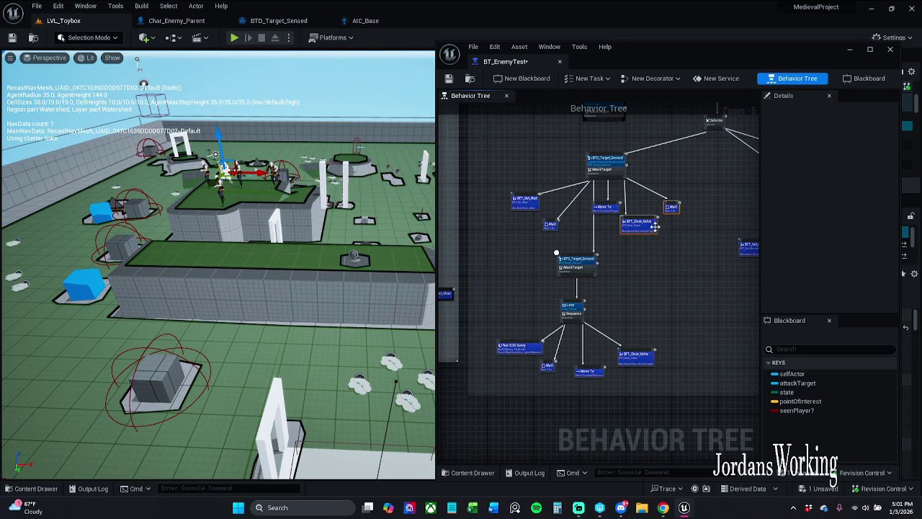
pyautogui.click(605, 264)
pyautogui.click(613, 209)
pyautogui.click(615, 255)
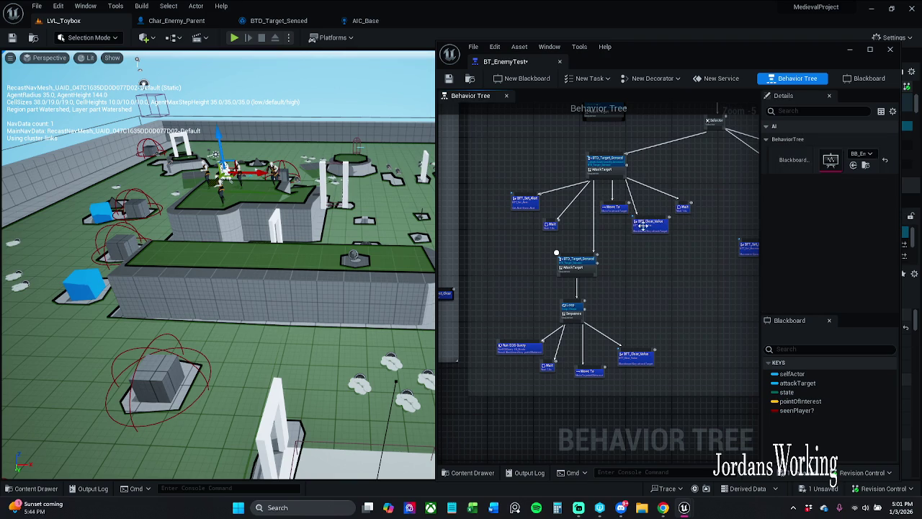
pyautogui.moveTo(643, 225); pyautogui.dragTo(658, 225)
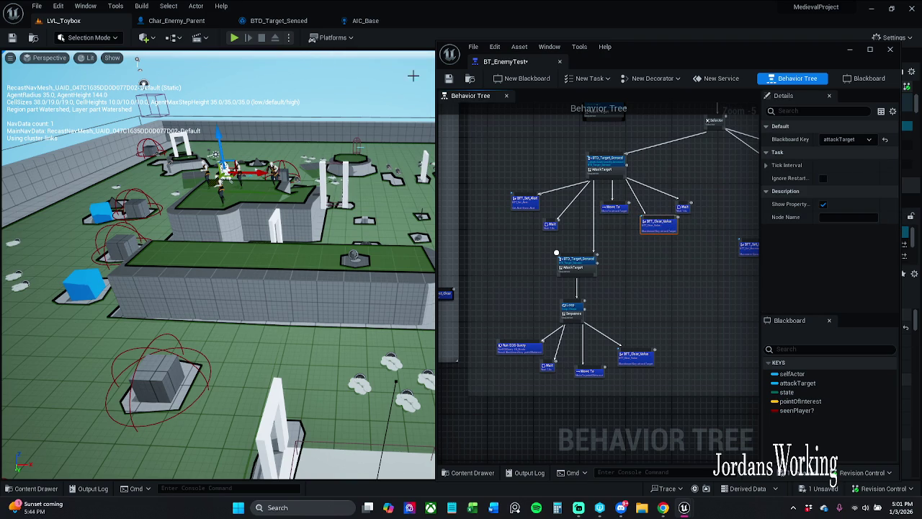
pyautogui.hotkey('ctrl', 's')
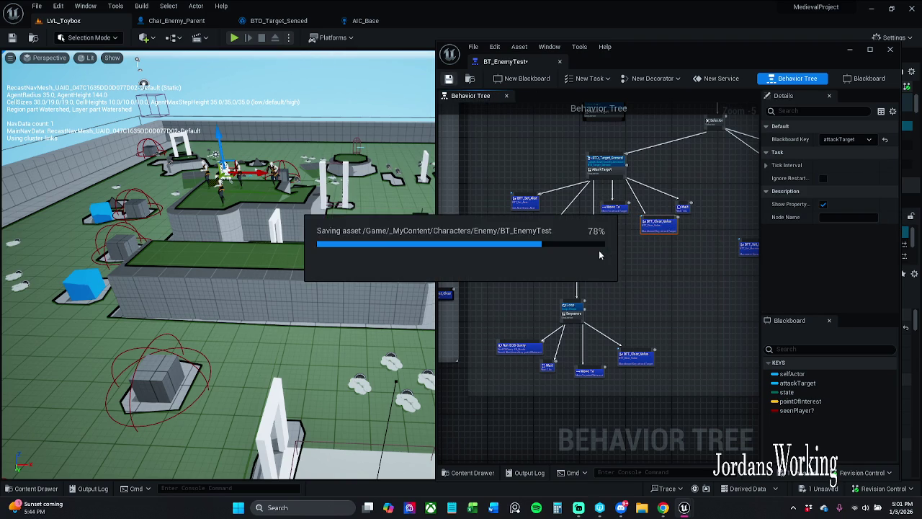
pyautogui.click(237, 39)
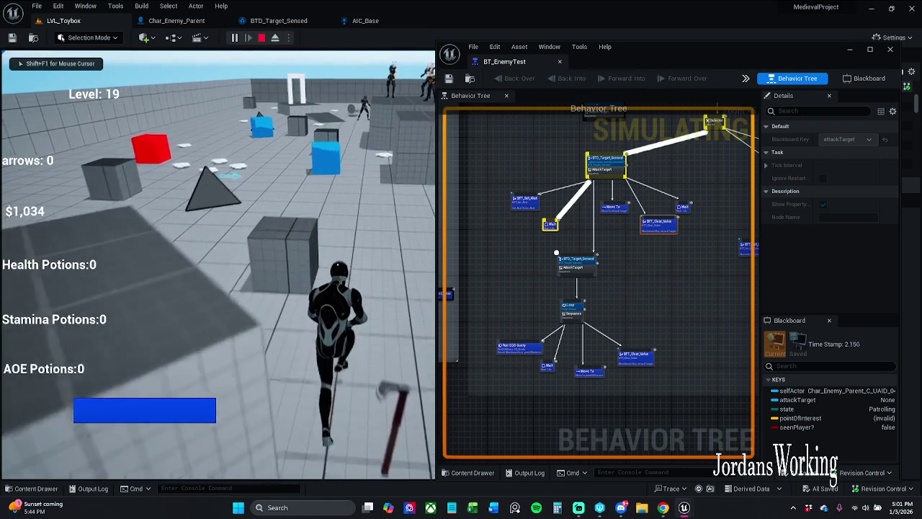
pyautogui.press('w')
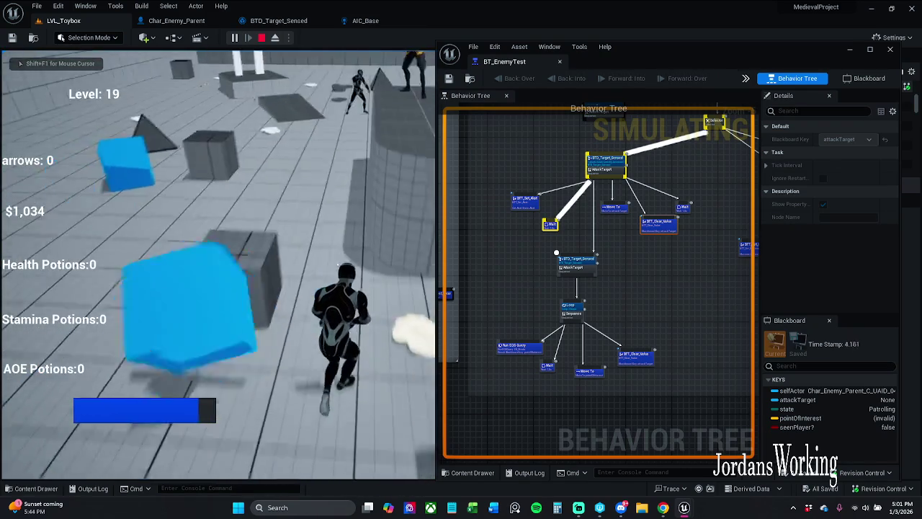
pyautogui.press('w')
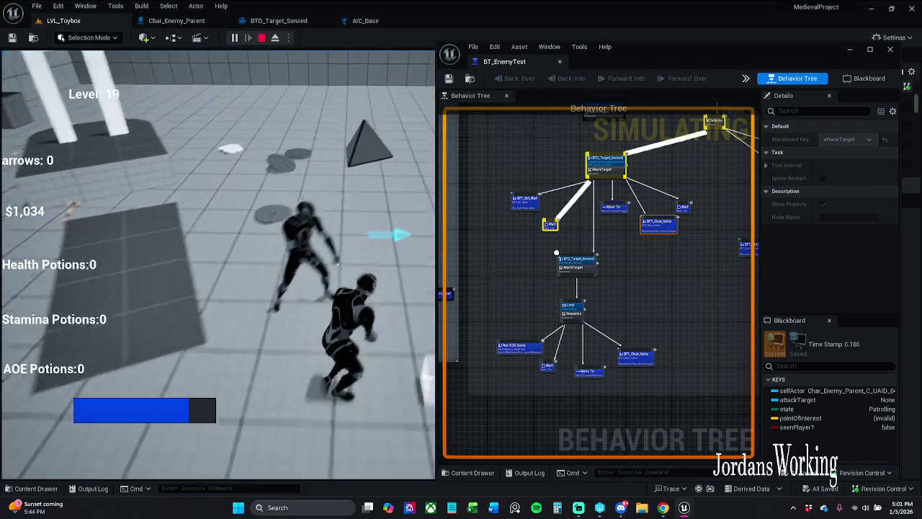
pyautogui.press('w')
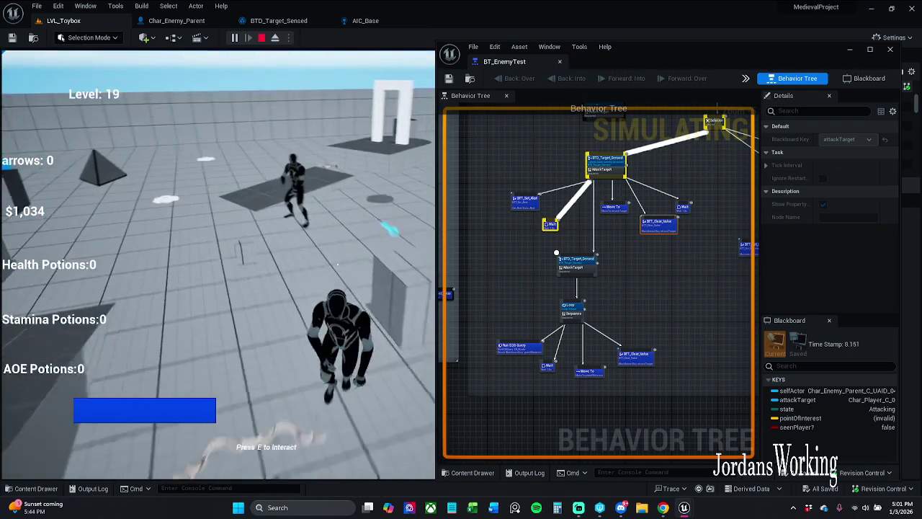
pyautogui.press('w')
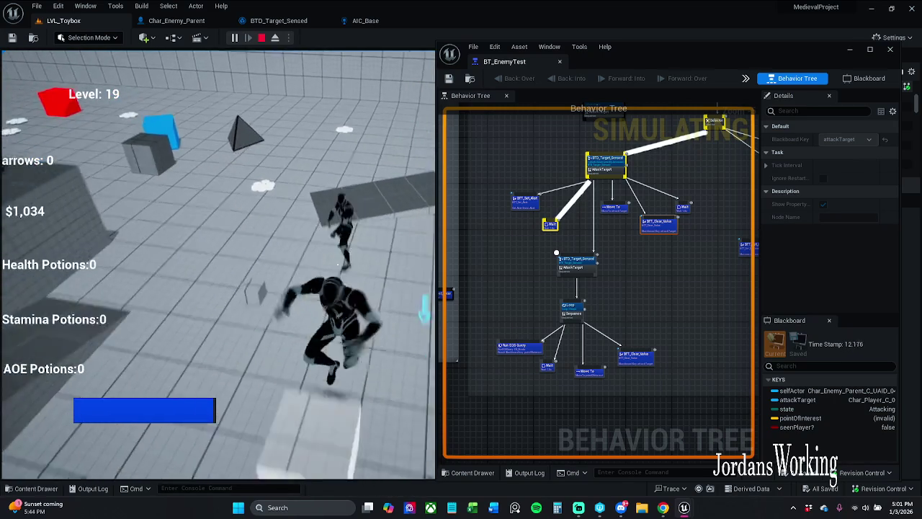
pyautogui.press('Escape')
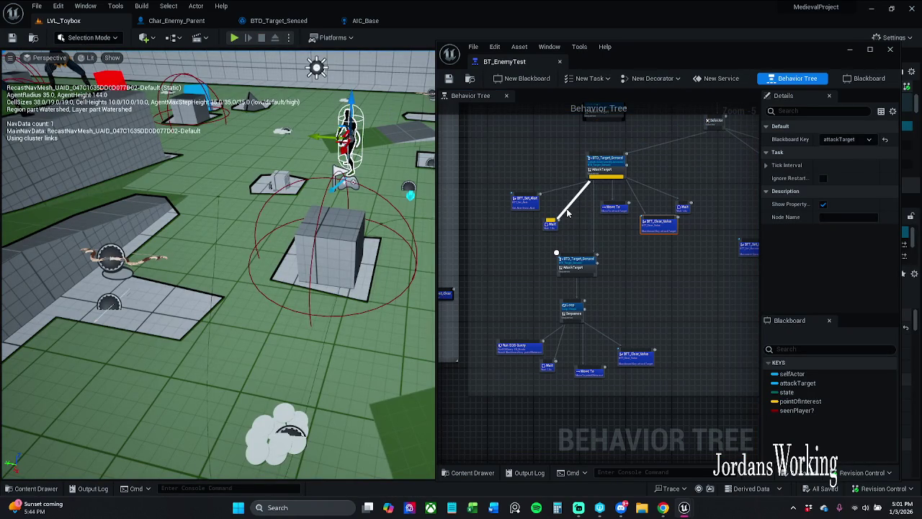
# Step: Connect the first BTD_Target_Sensed to BTT_Set_Alert, save, and run a quick play test
pyautogui.moveTo(567, 212); pyautogui.dragTo(525, 202)
pyautogui.click(451, 81)
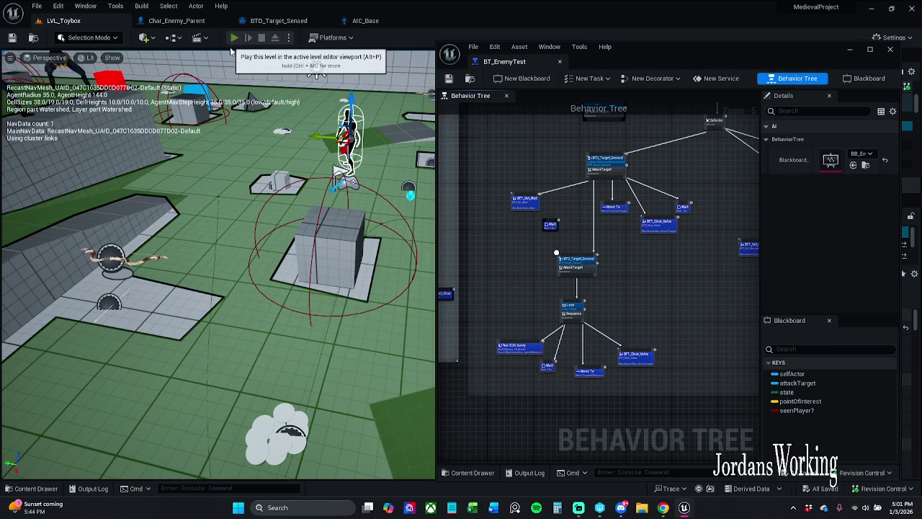
pyautogui.click(233, 39)
pyautogui.press('w')
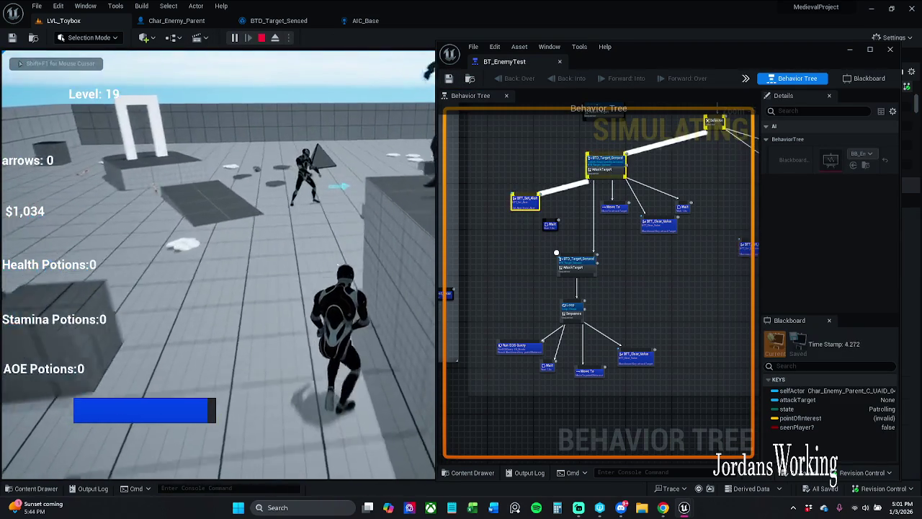
pyautogui.press('Escape')
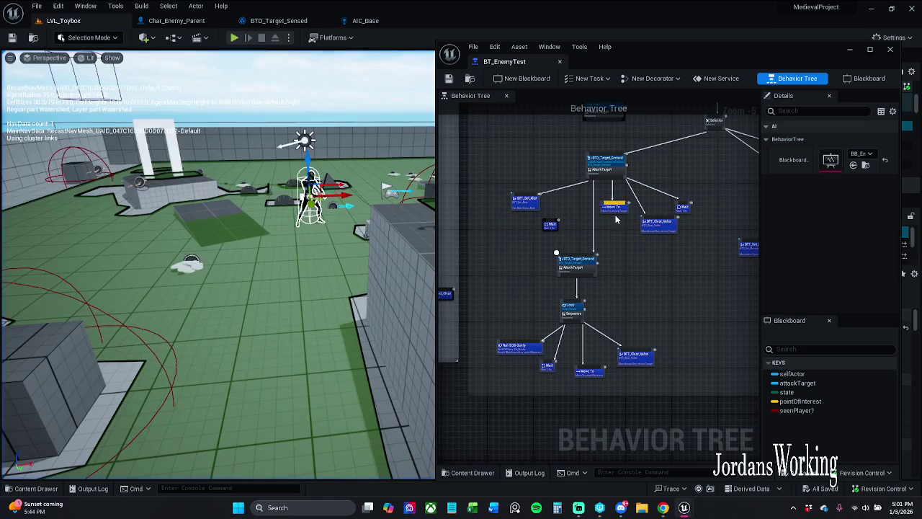
# Step: Uncheck Inverse Condition on the first BTD_Target_Sensed decorator
pyautogui.scroll(5, 577, 188)
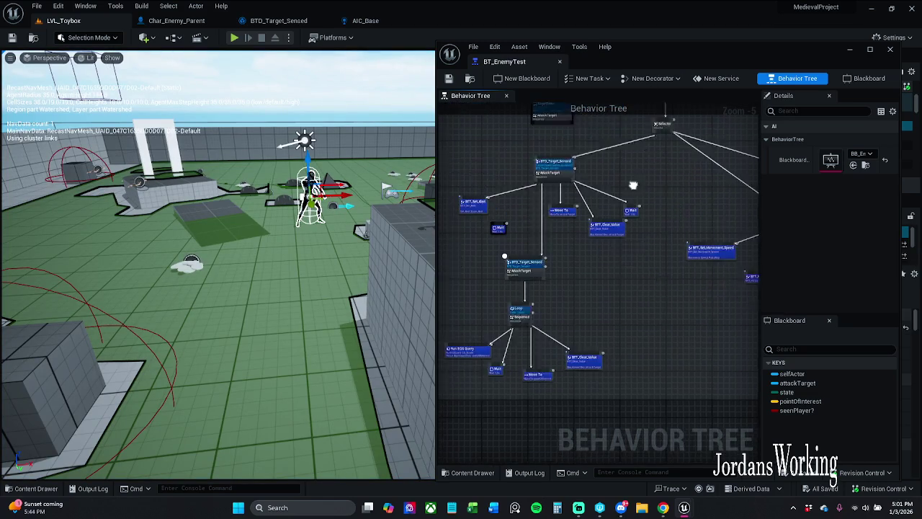
pyautogui.click(595, 189)
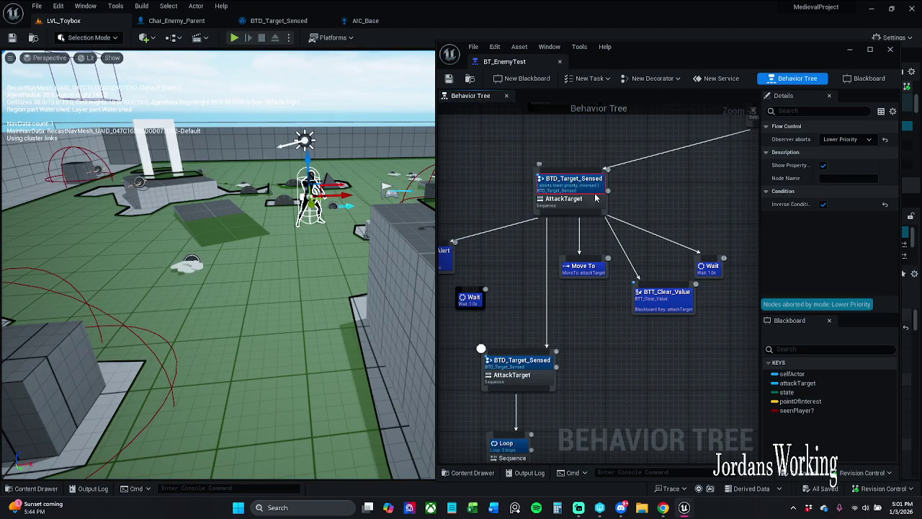
pyautogui.click(823, 205)
pyautogui.click(524, 229)
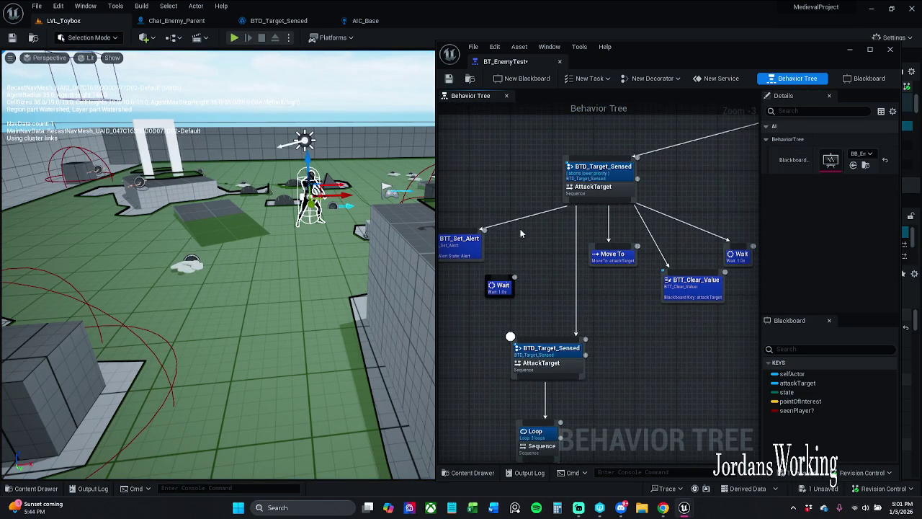
# Step: Wire the loose Wait task under AttackTarget and save BT_EnemyTest
pyautogui.moveTo(599, 207); pyautogui.dragTo(524, 250)
pyautogui.moveTo(504, 283); pyautogui.dragTo(505, 282)
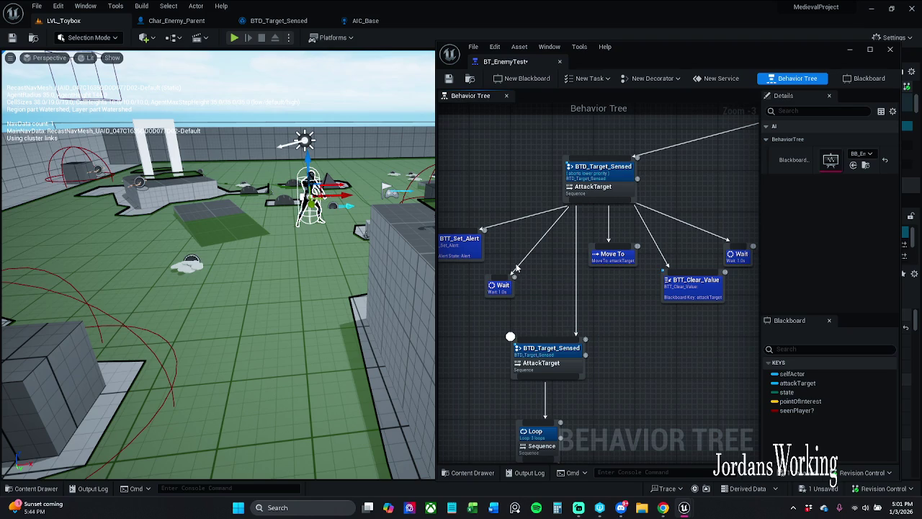
pyautogui.click(449, 78)
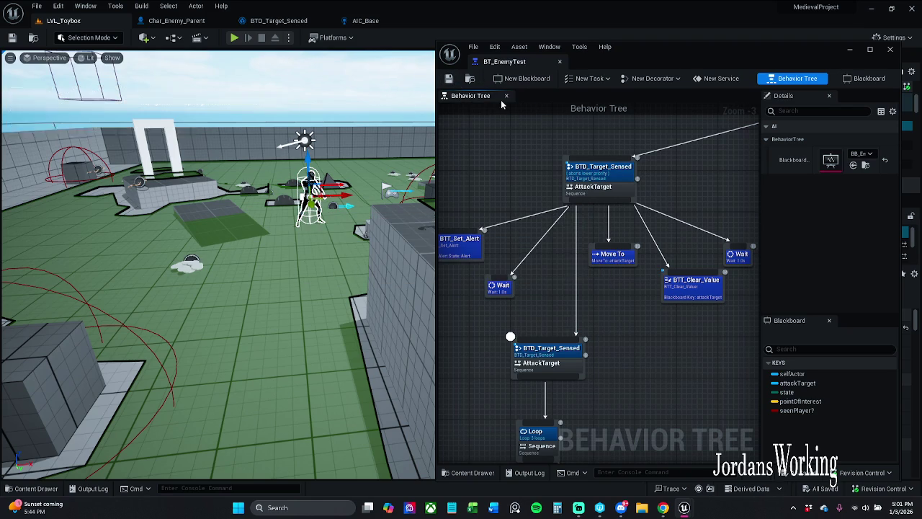
pyautogui.click(234, 38)
pyautogui.press('w')
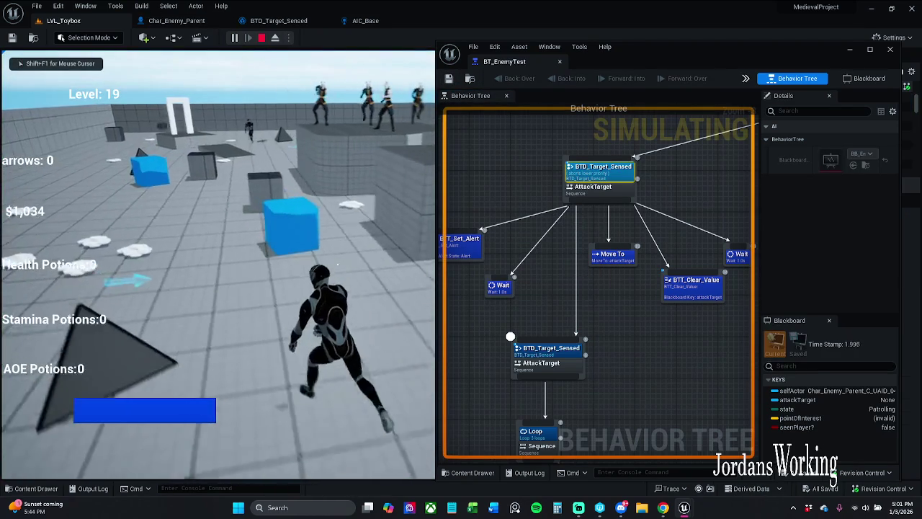
pyautogui.press('p')
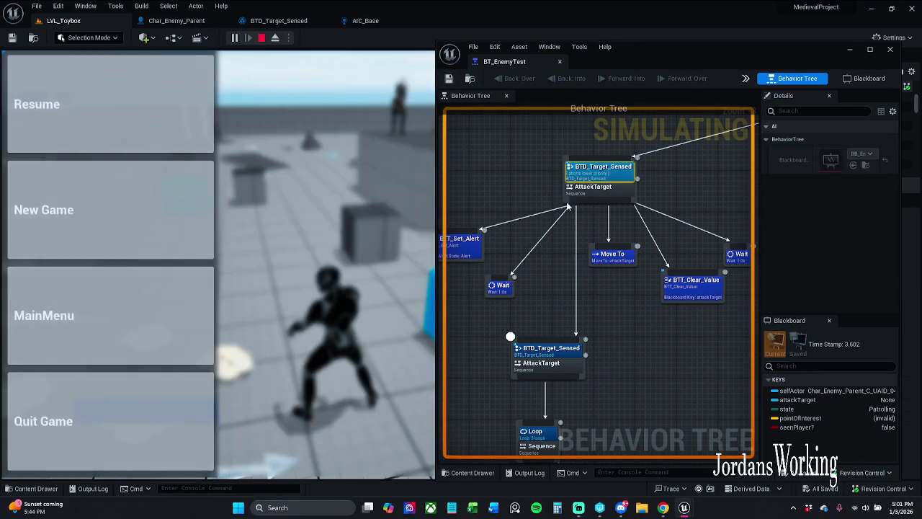
pyautogui.scroll(-5, 591, 216)
pyautogui.scroll(5, 583, 213)
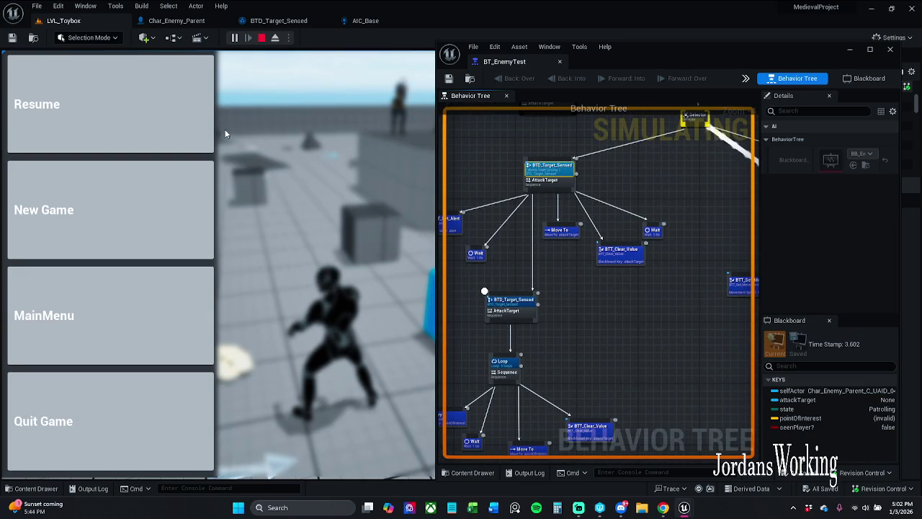
pyautogui.click(206, 115)
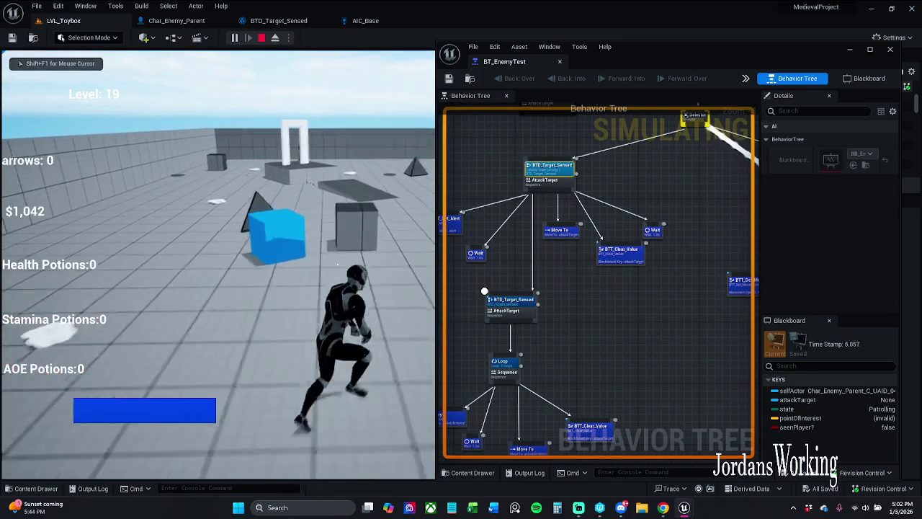
pyautogui.press('w')
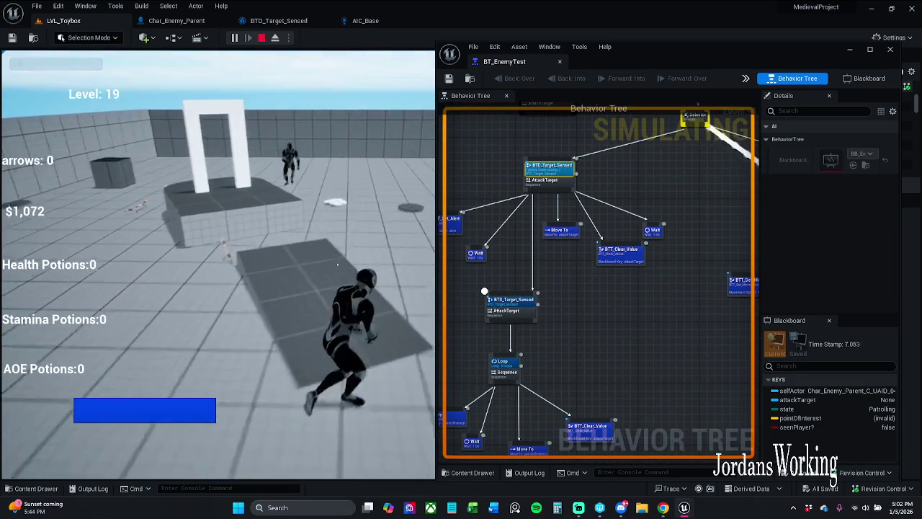
pyautogui.press('w')
pyautogui.press('w')
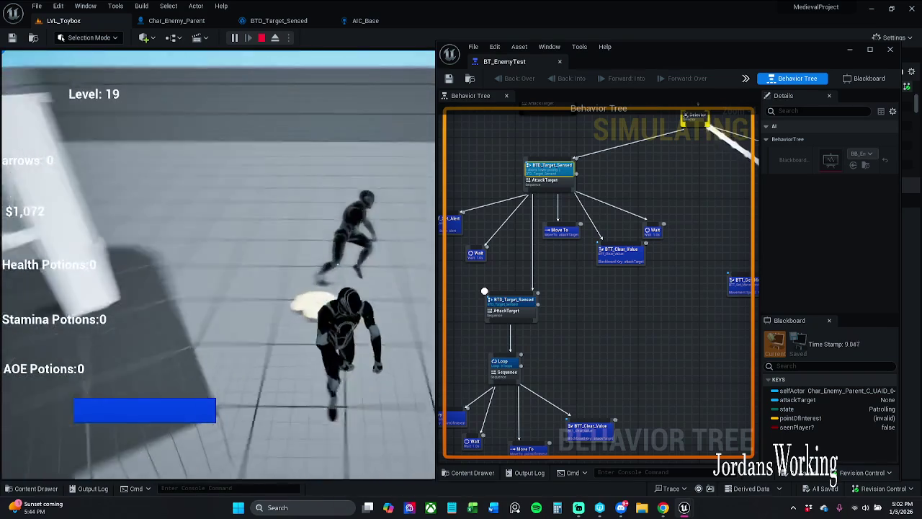
pyautogui.press('w')
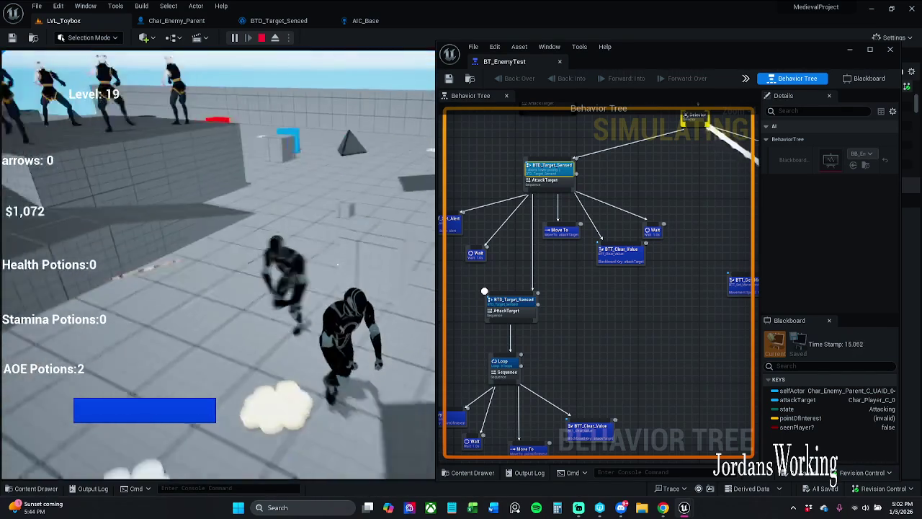
pyautogui.press('Escape')
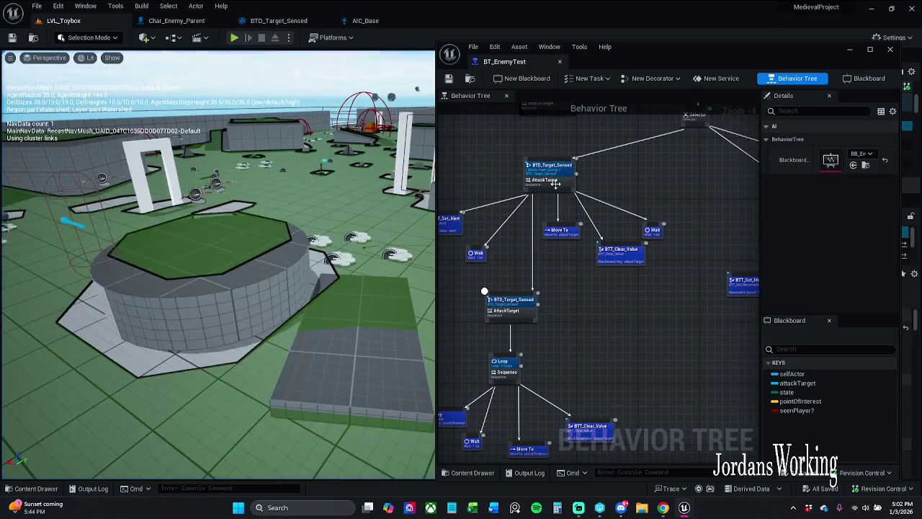
# Step: Re-check Inverse Condition on the first BTD_Target_Sensed decorator, then play-test LVL_Toybox and stop
pyautogui.click(552, 173)
pyautogui.click(823, 204)
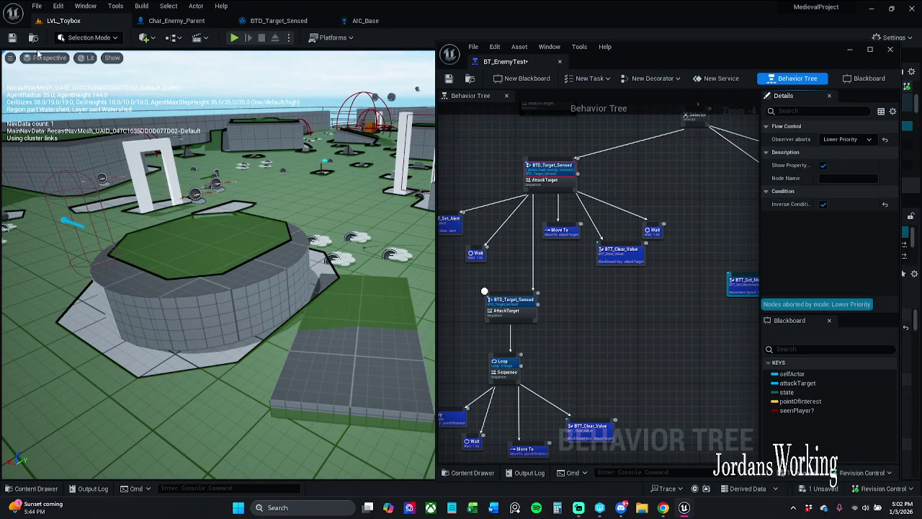
pyautogui.click(234, 38)
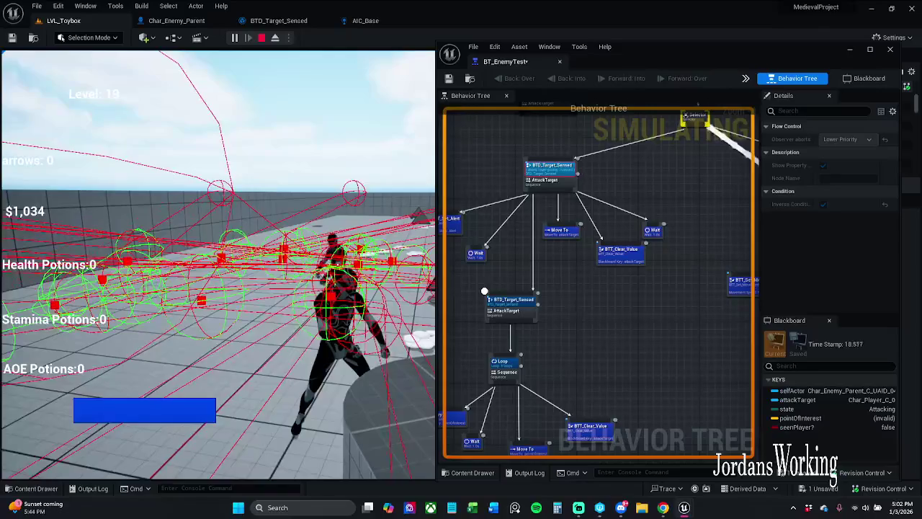
pyautogui.press('Escape')
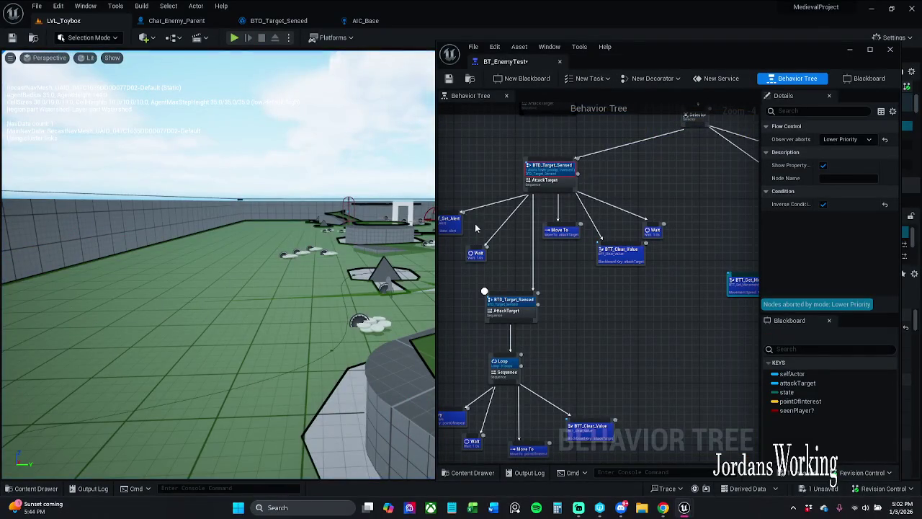
# Step: Turn on Inverse Condition for the second BTD_Target_Sensed decorator
pyautogui.scroll(2, 555, 189)
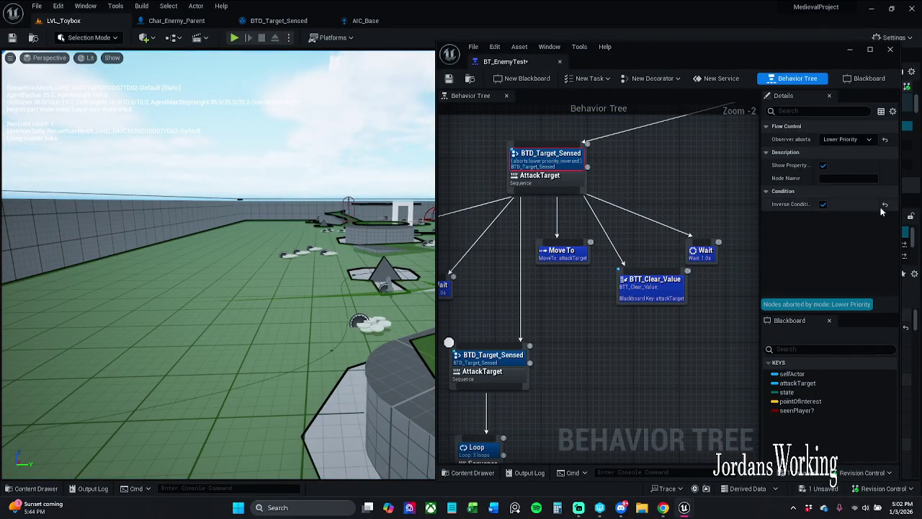
pyautogui.moveTo(505, 359); pyautogui.dragTo(575, 276)
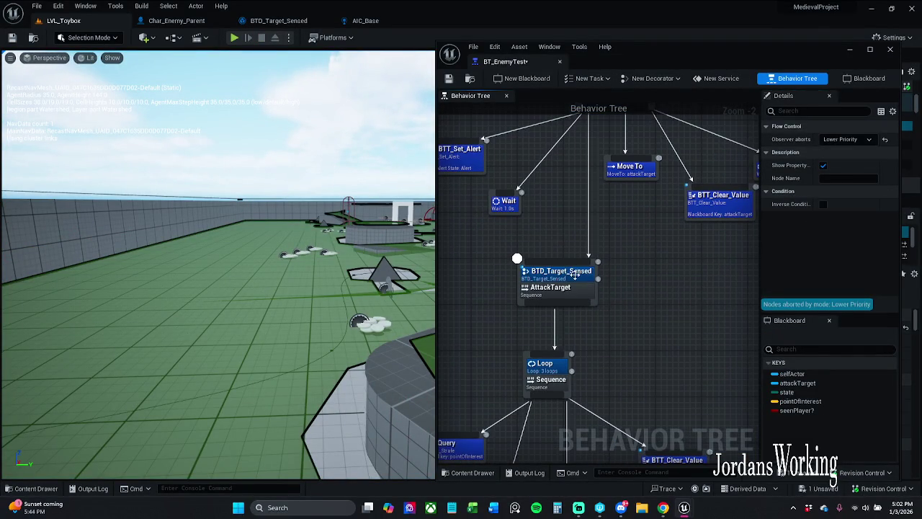
pyautogui.click(824, 205)
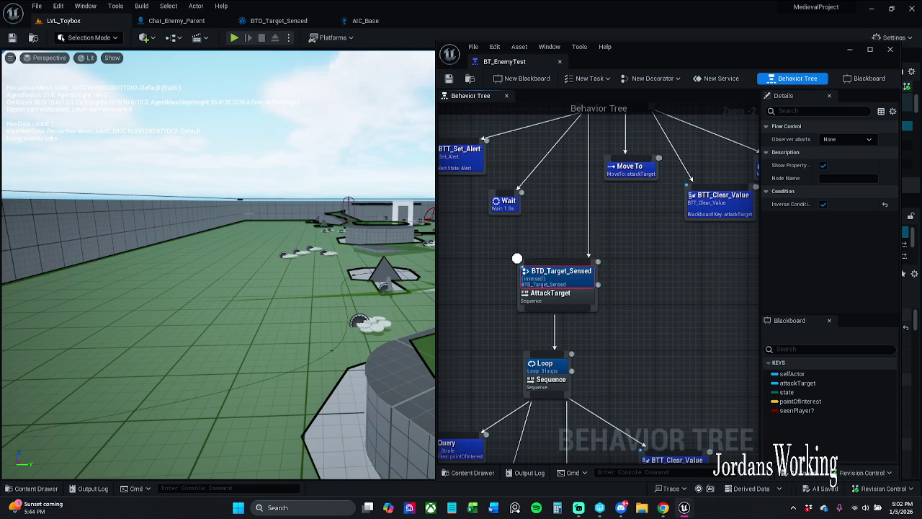
# Step: Check the lower part of the tree and start a new LVL_Toybox play test
pyautogui.scroll(-3, 585, 258)
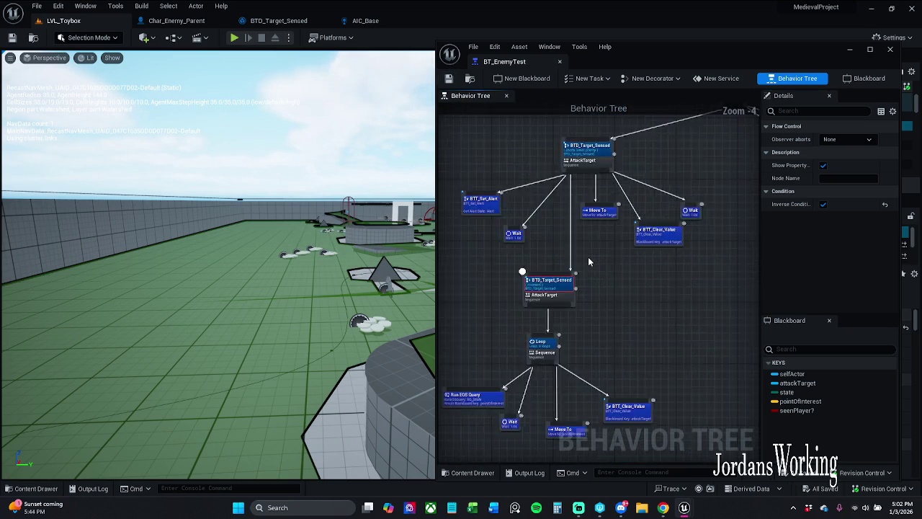
pyautogui.moveTo(589, 257)
pyautogui.mouseDown()
pyautogui.moveTo(595, 172)
pyautogui.moveTo(617, 231)
pyautogui.moveTo(606, 115)
pyautogui.mouseUp()
pyautogui.scroll(2, 595, 163)
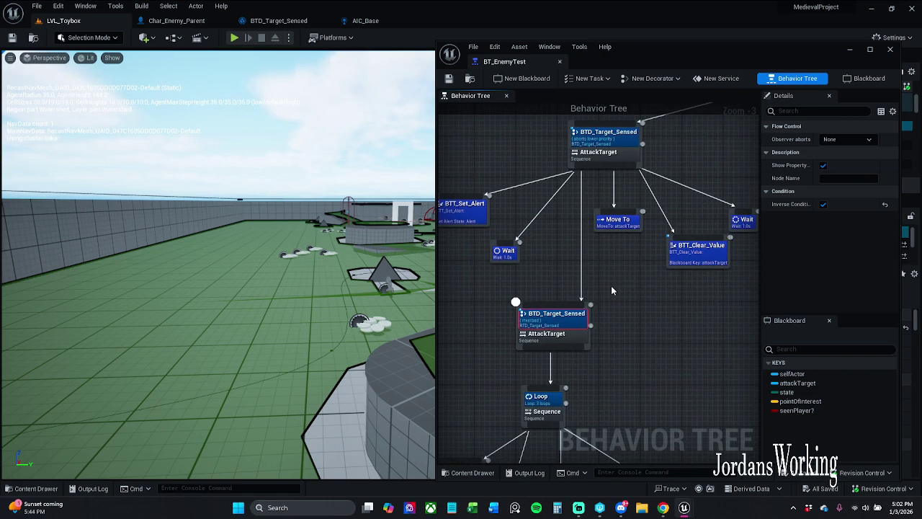
pyautogui.click(236, 40)
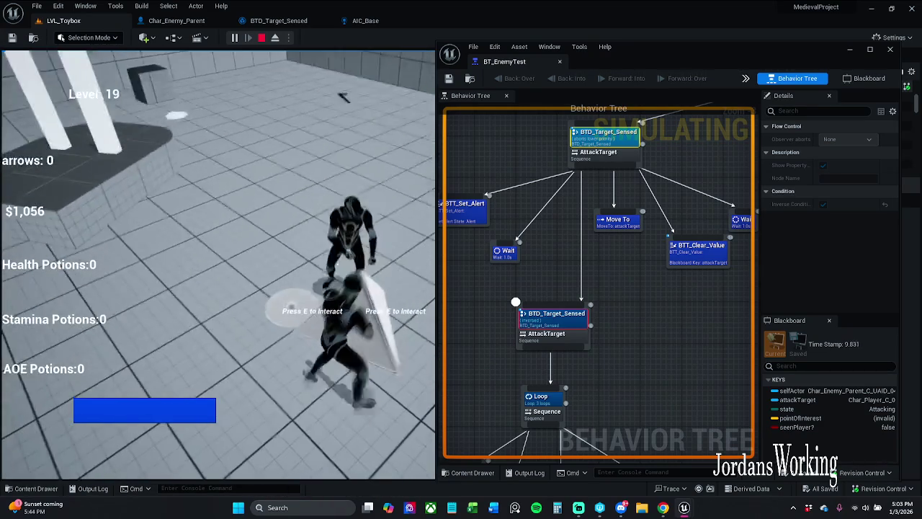
pyautogui.hotkey('shift', 'F1')
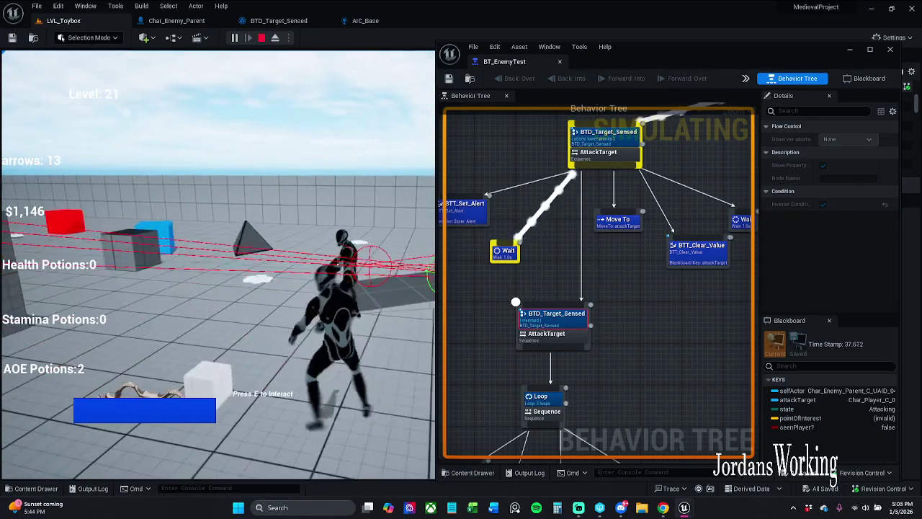
pyautogui.press('Escape')
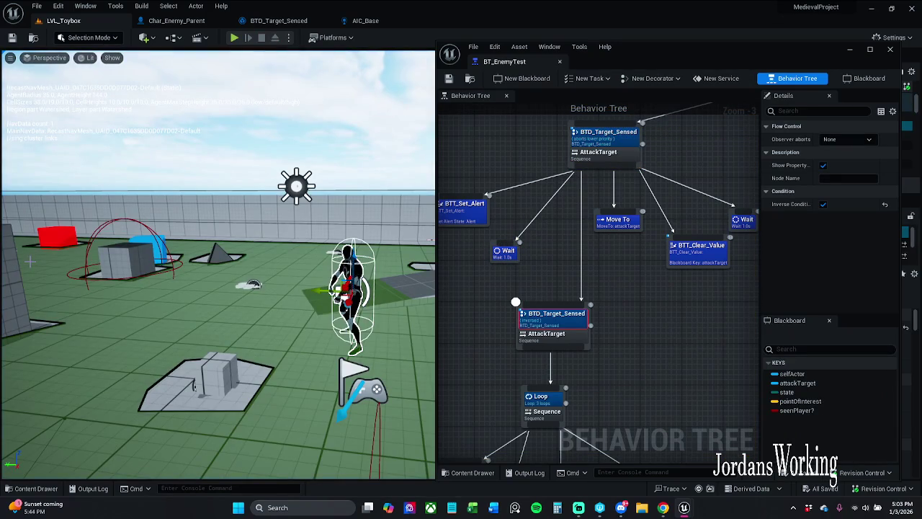
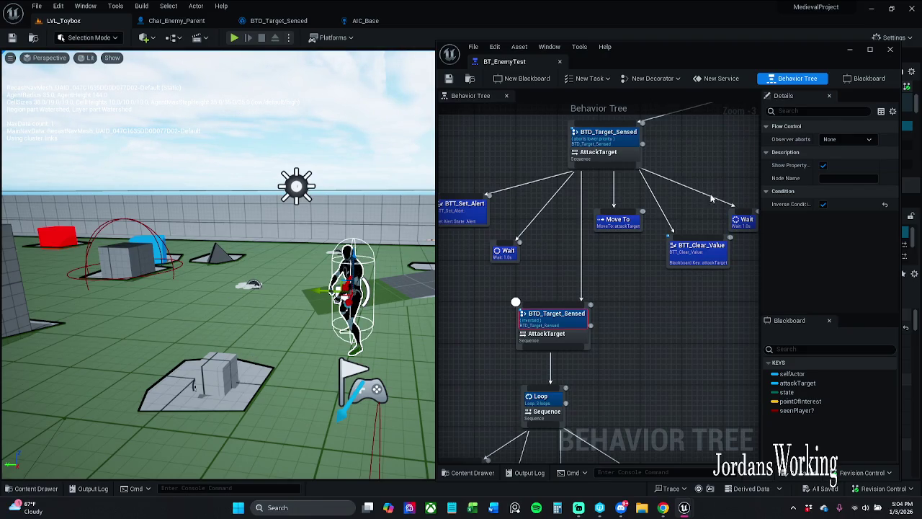
# Step: Dock the BT_EnemyTest window into the main tab bar and clear Char_Enemy_Parent's property search
pyautogui.moveTo(534, 65); pyautogui.dragTo(479, 21)
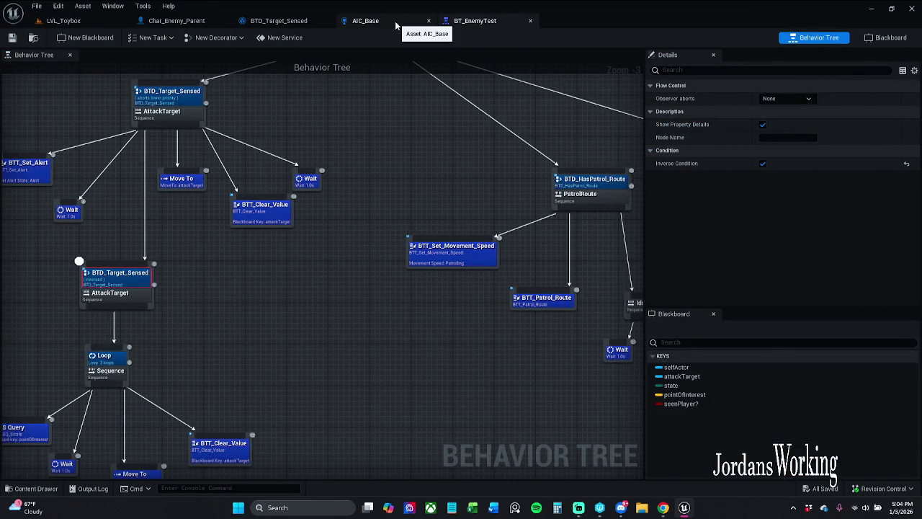
pyautogui.click(177, 21)
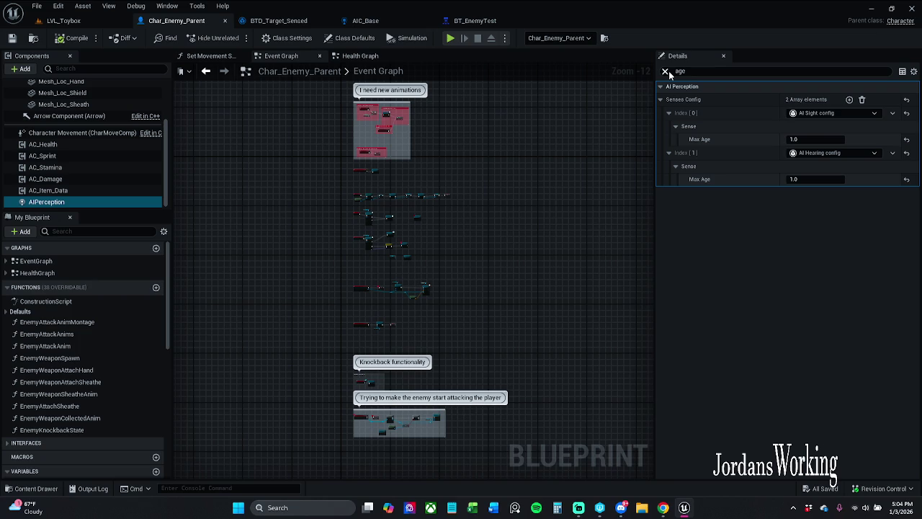
pyautogui.click(666, 71)
pyautogui.click(475, 23)
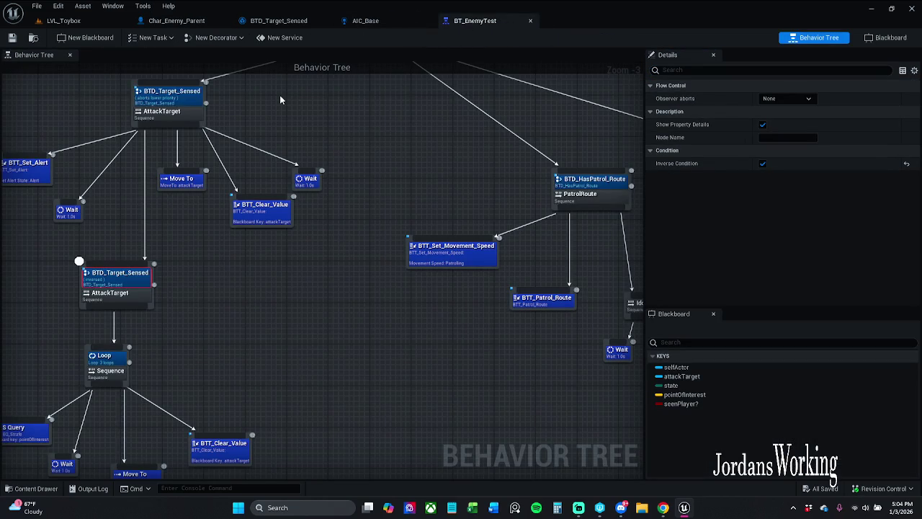
# Step: Switch to LVL_Toybox and browse the Content Drawer to the Enemy folder
pyautogui.click(63, 20)
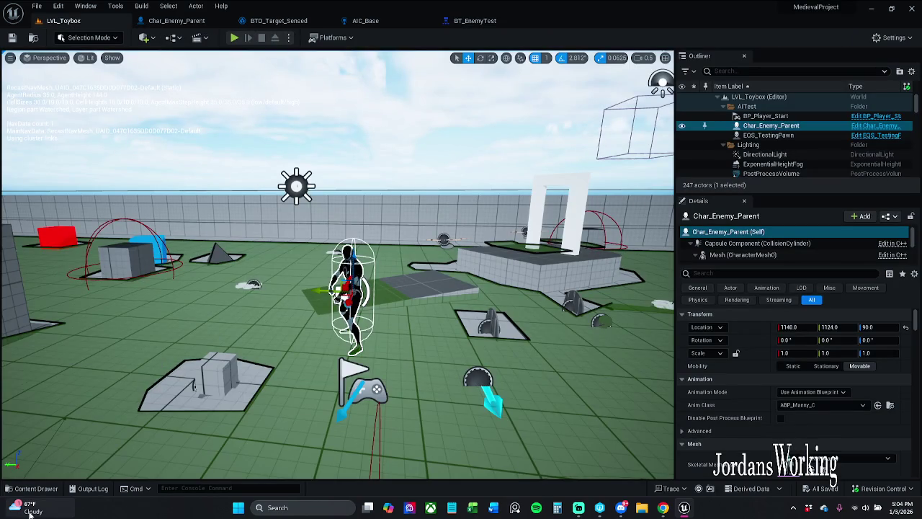
pyautogui.click(36, 489)
pyautogui.click(359, 366)
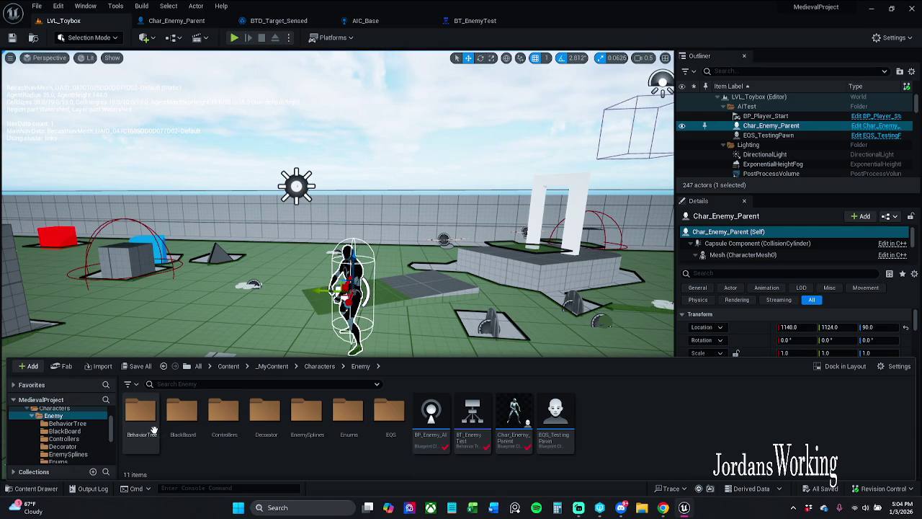
# Step: Open the Char_Player blueprint from Characters > Player
pyautogui.click(319, 366)
pyautogui.doubleClick(223, 413)
pyautogui.click(185, 422)
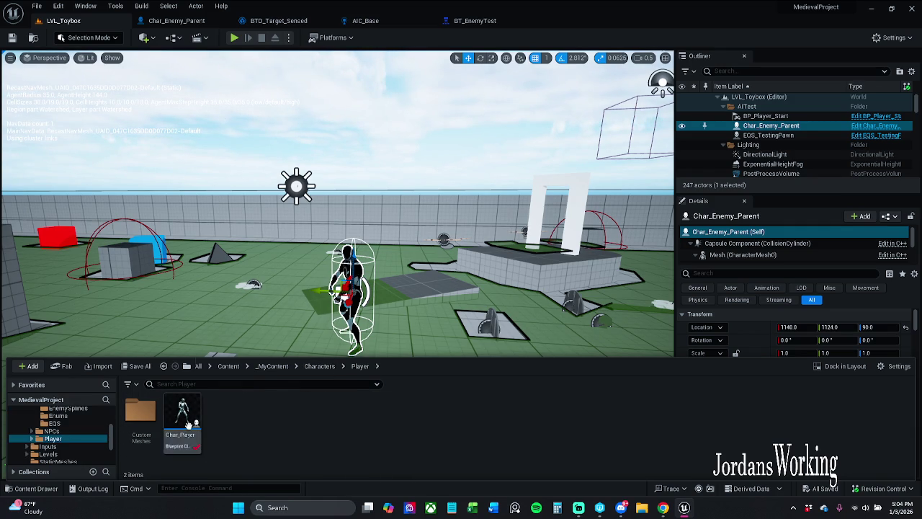
pyautogui.doubleClick(187, 423)
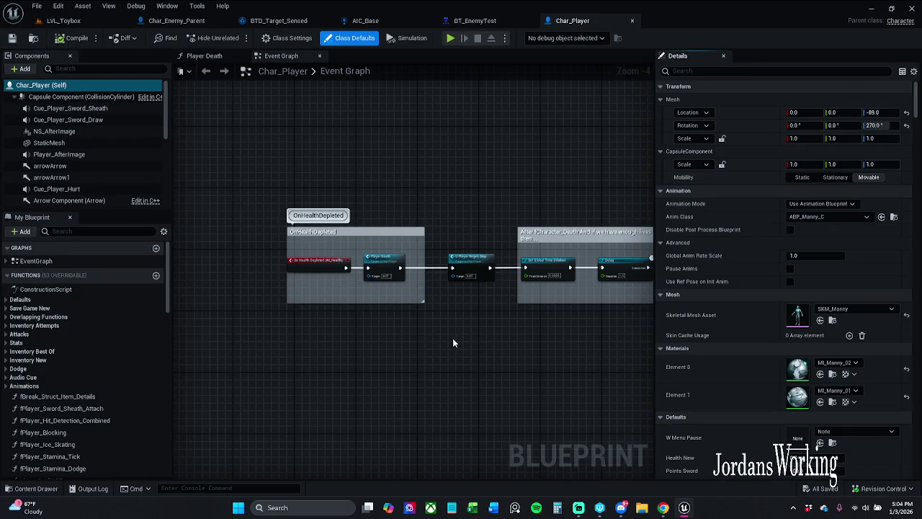
# Step: Add a Timeline Update Func node in an empty area of the Event Graph via a 'timeline' search
pyautogui.scroll(-3, 453, 338)
pyautogui.scroll(-2, 454, 269)
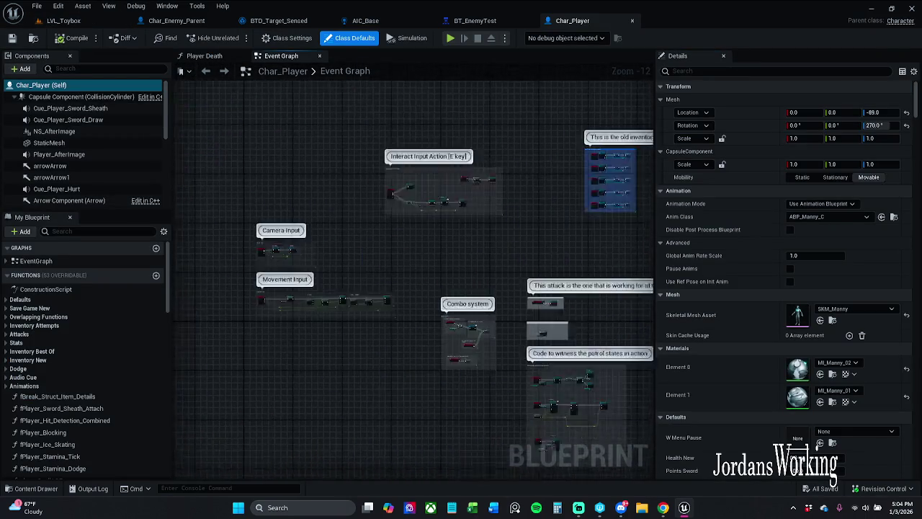
pyautogui.moveTo(411, 314); pyautogui.dragTo(343, 214)
pyautogui.moveTo(383, 366); pyautogui.dragTo(397, 229)
pyautogui.scroll(8, 396, 231)
pyautogui.moveTo(473, 354)
pyautogui.mouseDown()
pyautogui.moveTo(436, 222)
pyautogui.moveTo(418, 200)
pyautogui.moveTo(396, 233)
pyautogui.mouseUp()
pyautogui.rightClick(396, 232)
pyautogui.write('timeline')
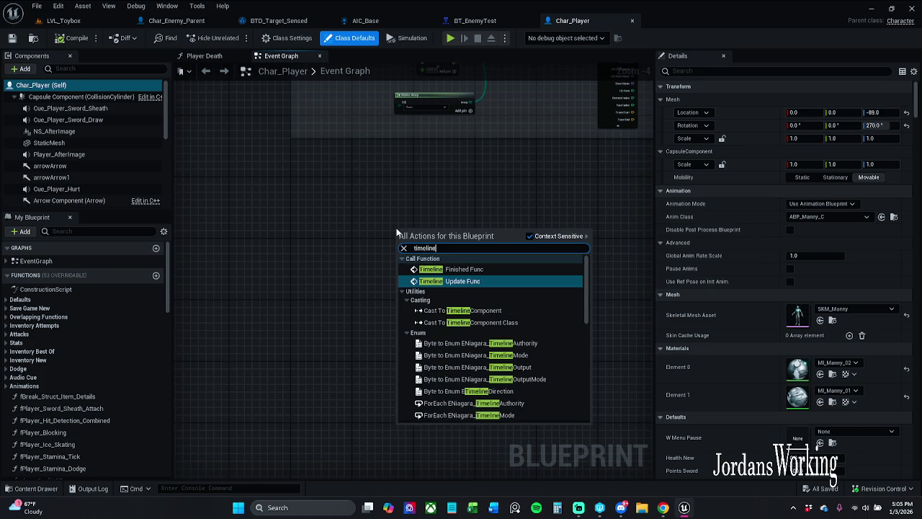
pyautogui.press('Return')
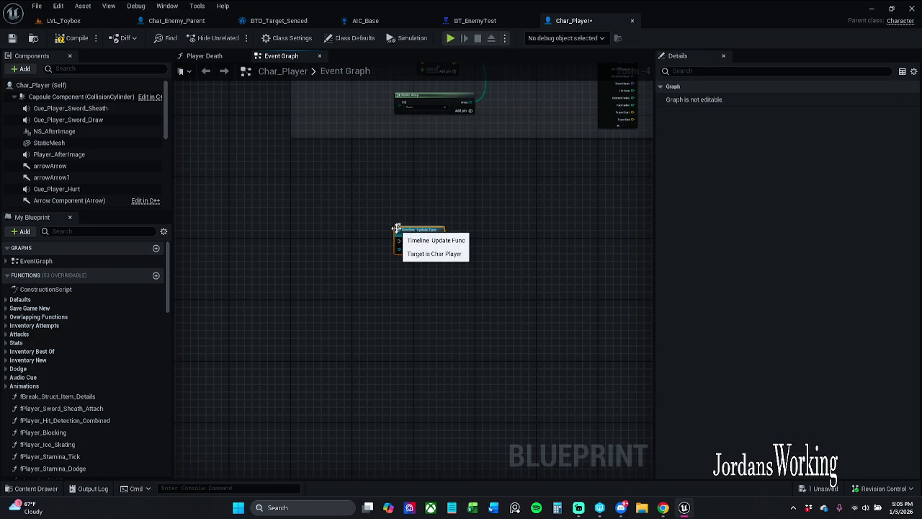
# Step: Replace the Timeline Update Func node with a Timeline_0 node found by searching 'add timel'
pyautogui.scroll(1, 413, 228)
pyautogui.scroll(3, 413, 227)
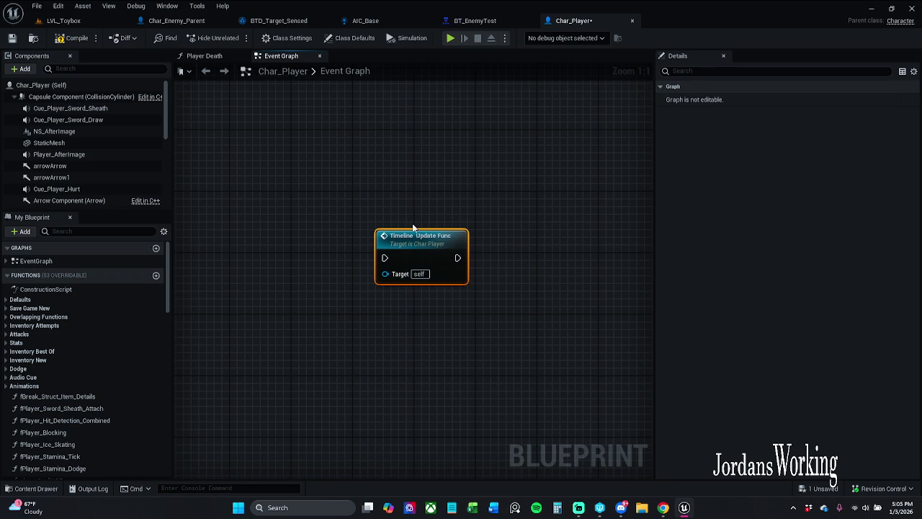
pyautogui.click(464, 209)
pyautogui.click(424, 246)
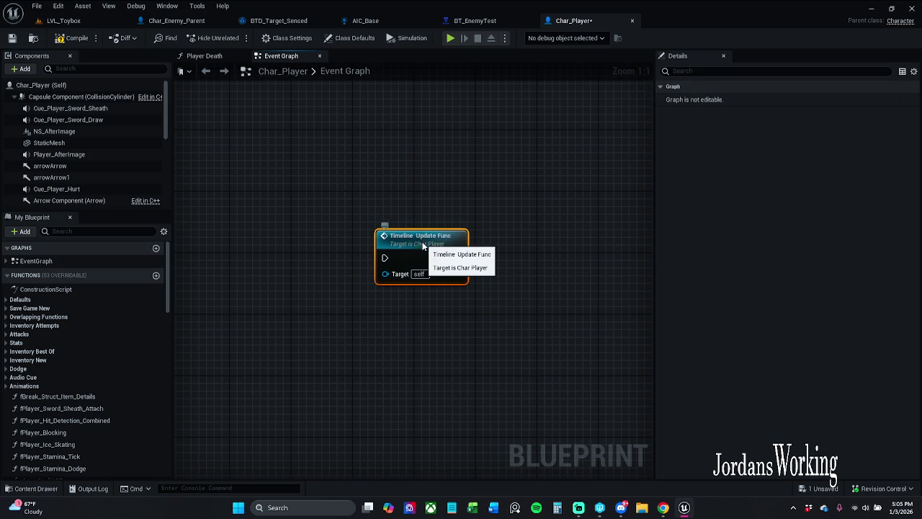
pyautogui.press('Delete')
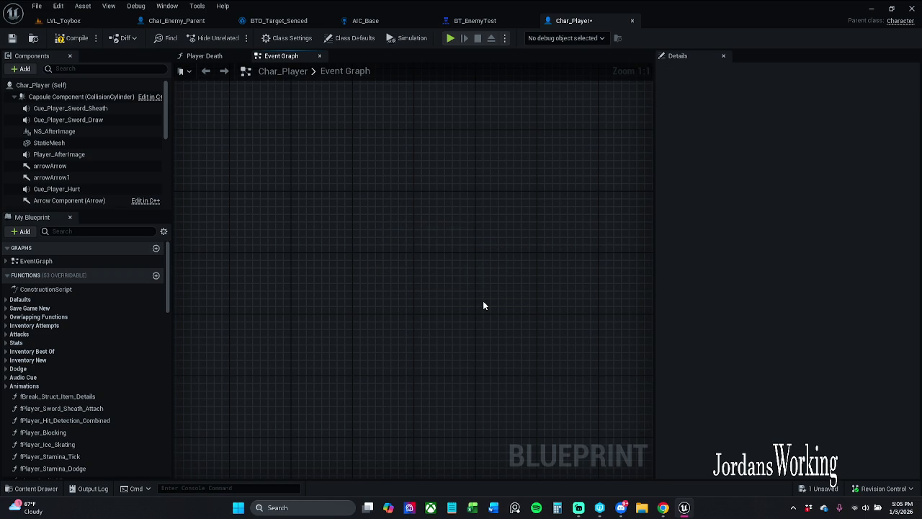
pyautogui.rightClick(386, 247)
pyautogui.write('add timel')
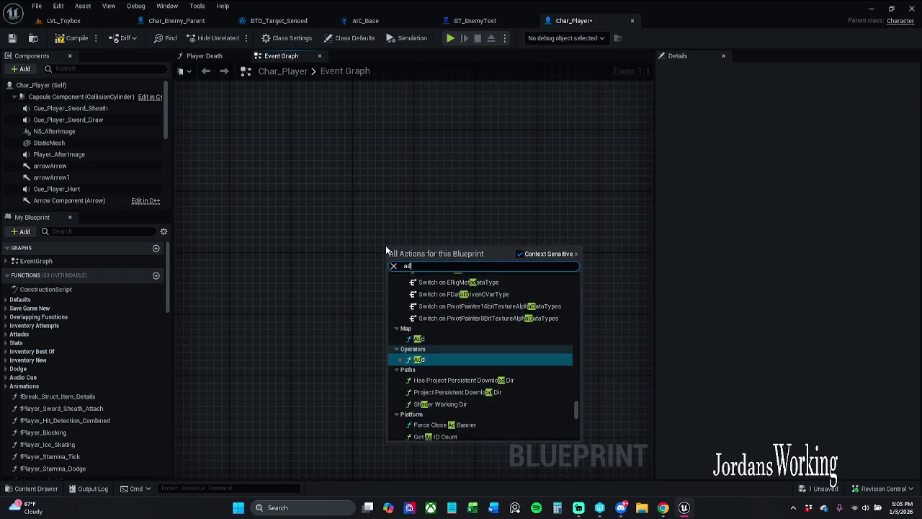
pyautogui.press('Return')
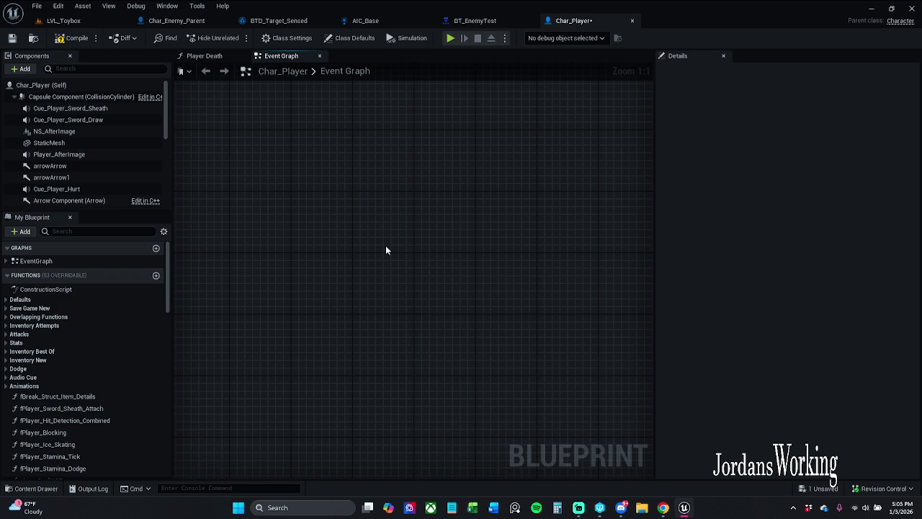
pyautogui.click(460, 221)
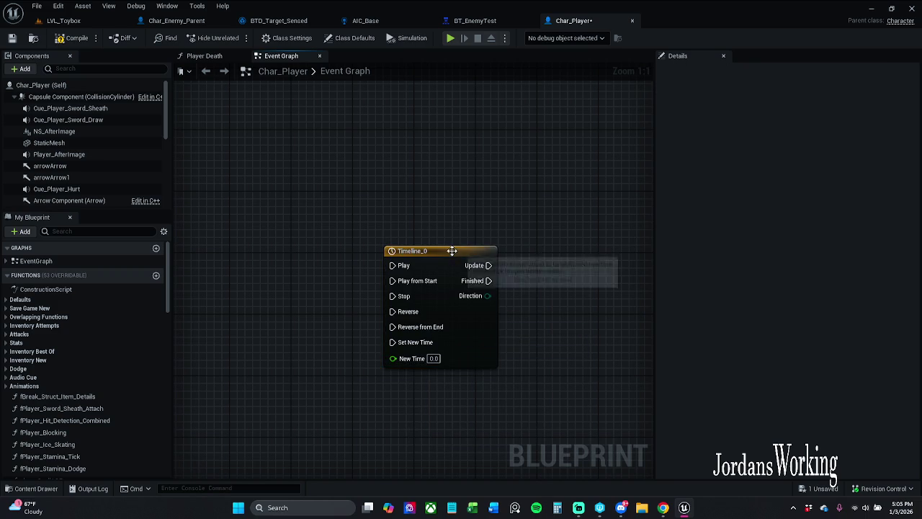
# Step: Add a float track to Timeline_0, place keys on its curve, and delete the two extra middle keys
pyautogui.doubleClick(454, 251)
pyautogui.click(199, 84)
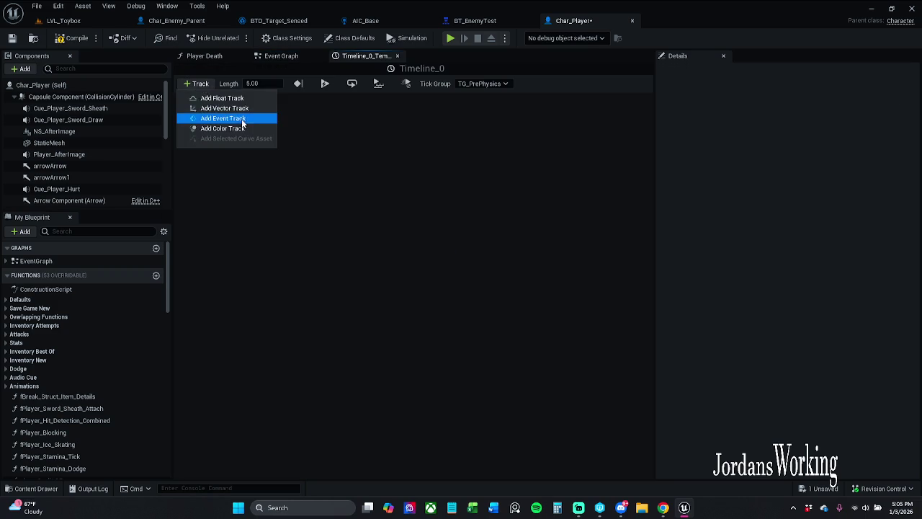
pyautogui.click(234, 102)
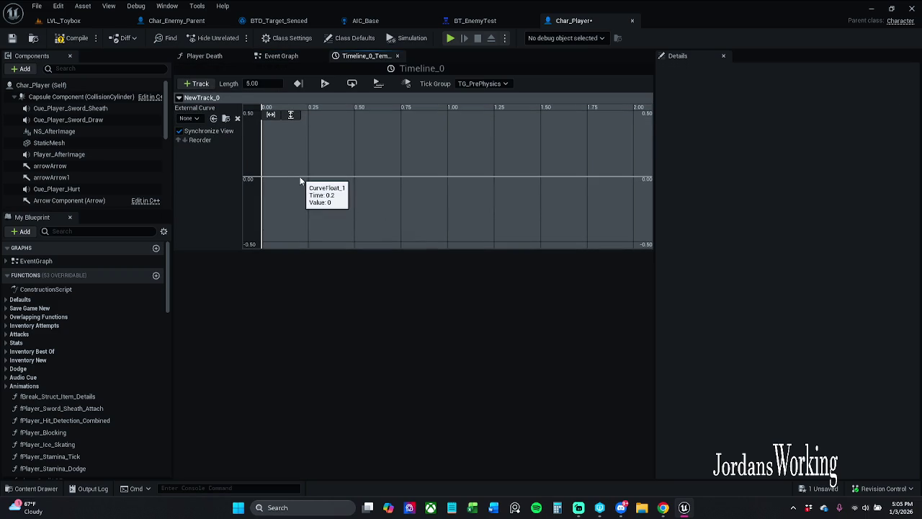
pyautogui.keyDown('shift'); pyautogui.click(350, 165); pyautogui.keyUp('shift')
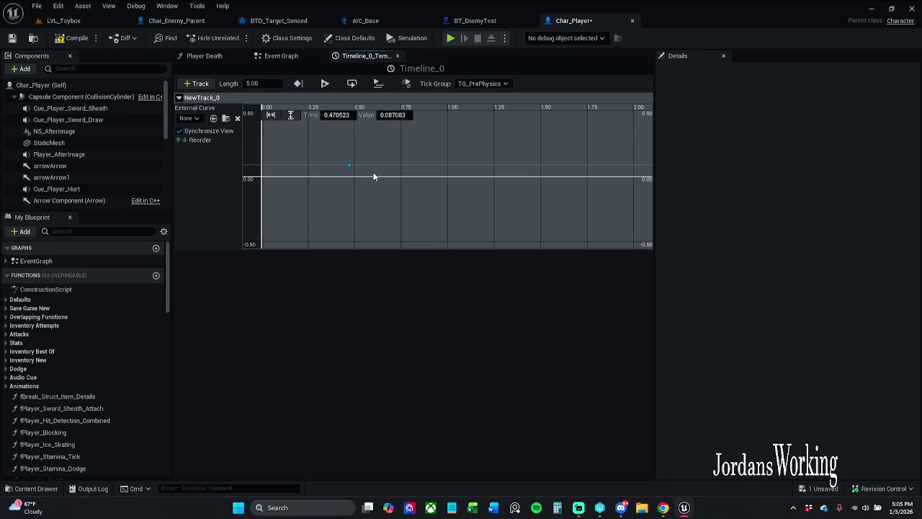
pyautogui.keyDown('shift'); pyautogui.click(288, 178); pyautogui.keyUp('shift')
pyautogui.scroll(2, 306, 167)
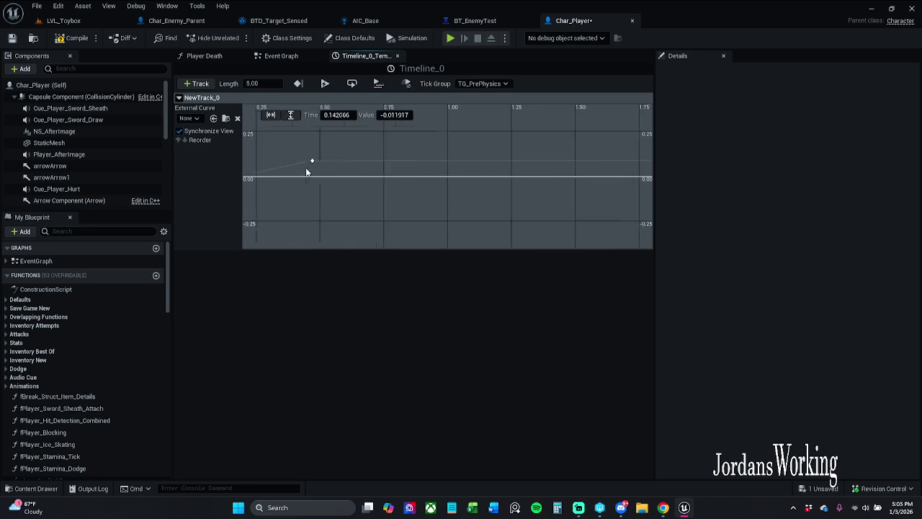
pyautogui.click(356, 171)
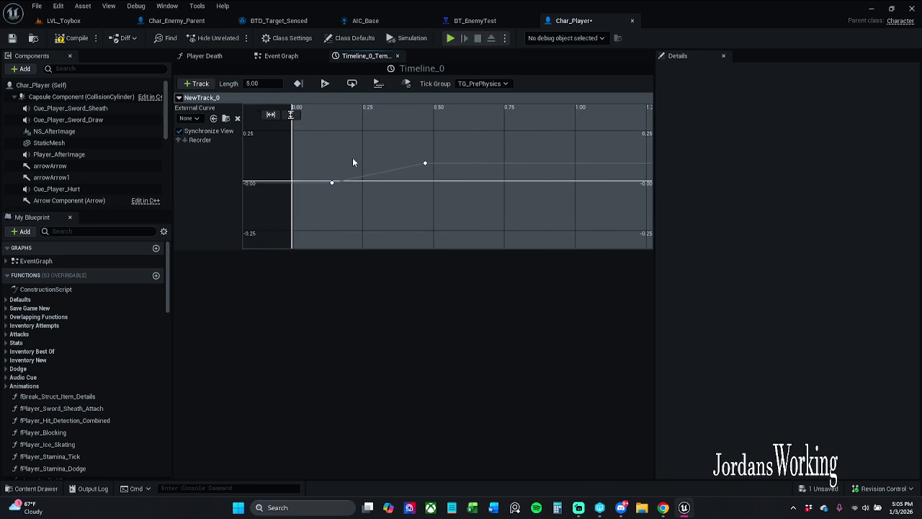
pyautogui.keyDown('shift'); pyautogui.click(352, 152); pyautogui.keyUp('shift')
pyautogui.click(405, 150)
pyautogui.keyDown('shift'); pyautogui.click(382, 147); pyautogui.keyUp('shift')
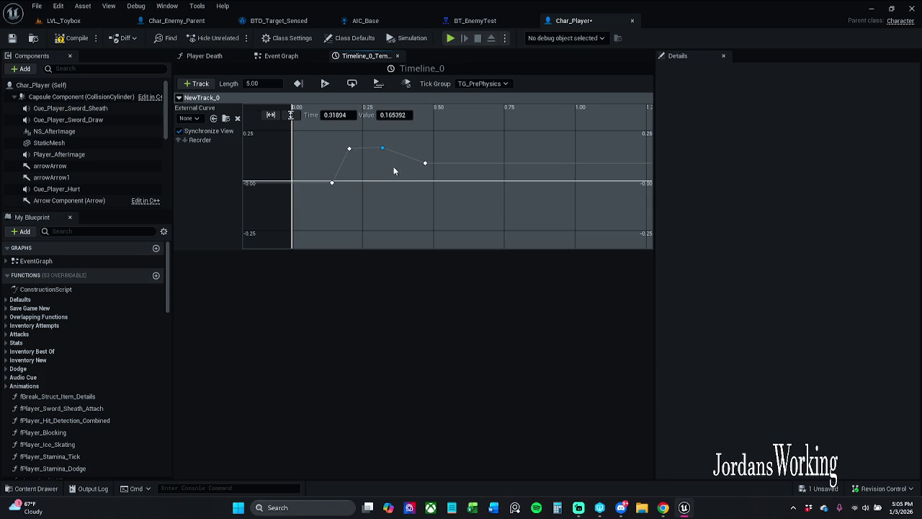
pyautogui.moveTo(333, 142); pyautogui.dragTo(399, 170)
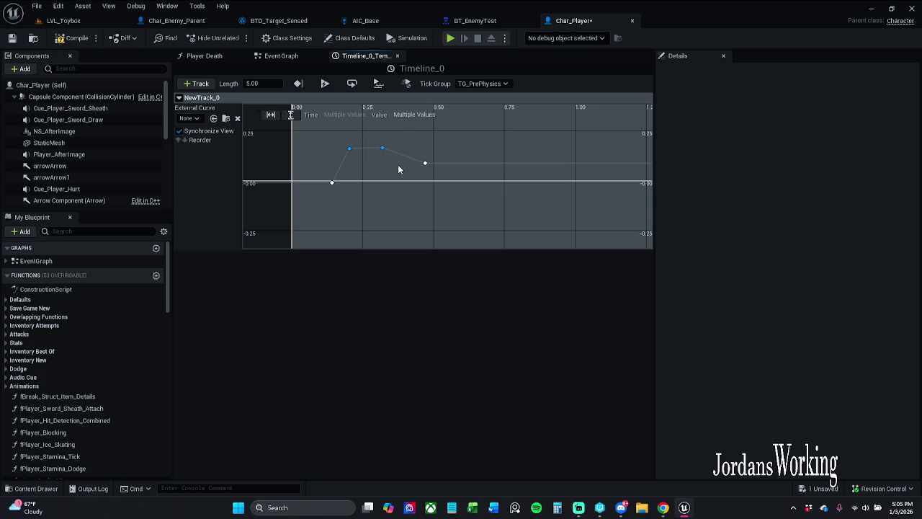
pyautogui.press('Delete')
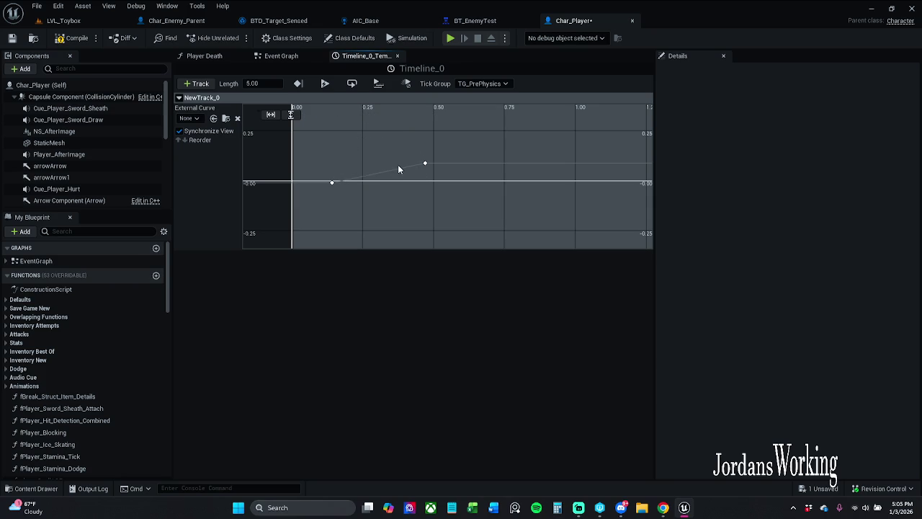
# Step: Raise the second key to about 0.18 and give both keys Auto interpolation
pyautogui.moveTo(372, 166)
pyautogui.mouseDown()
pyautogui.moveTo(342, 193)
pyautogui.moveTo(335, 183)
pyautogui.moveTo(313, 185)
pyautogui.mouseUp()
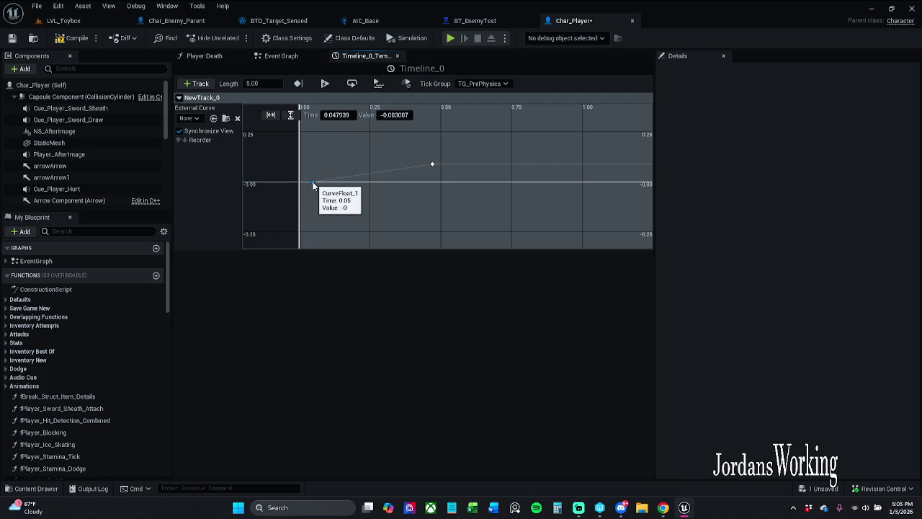
pyautogui.moveTo(424, 157)
pyautogui.mouseDown()
pyautogui.moveTo(512, 202)
pyautogui.moveTo(439, 176)
pyautogui.moveTo(425, 147)
pyautogui.mouseUp()
pyautogui.click(409, 158)
pyautogui.click(432, 164)
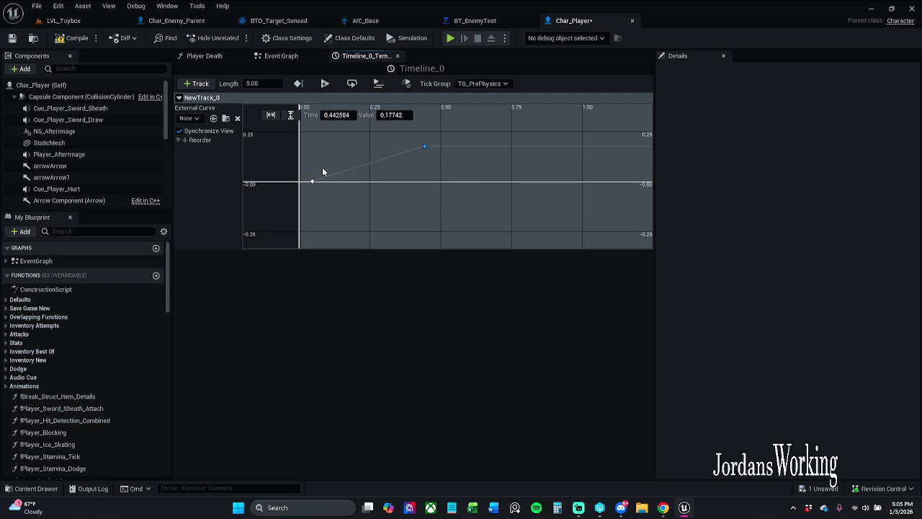
pyautogui.keyDown('ctrl'); pyautogui.click(312, 181); pyautogui.keyUp('ctrl')
pyautogui.rightClick(312, 183)
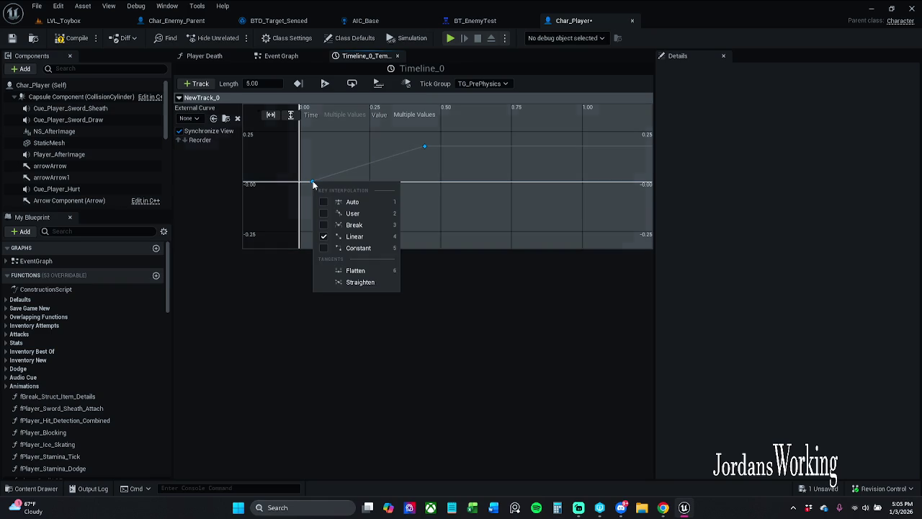
pyautogui.click(332, 202)
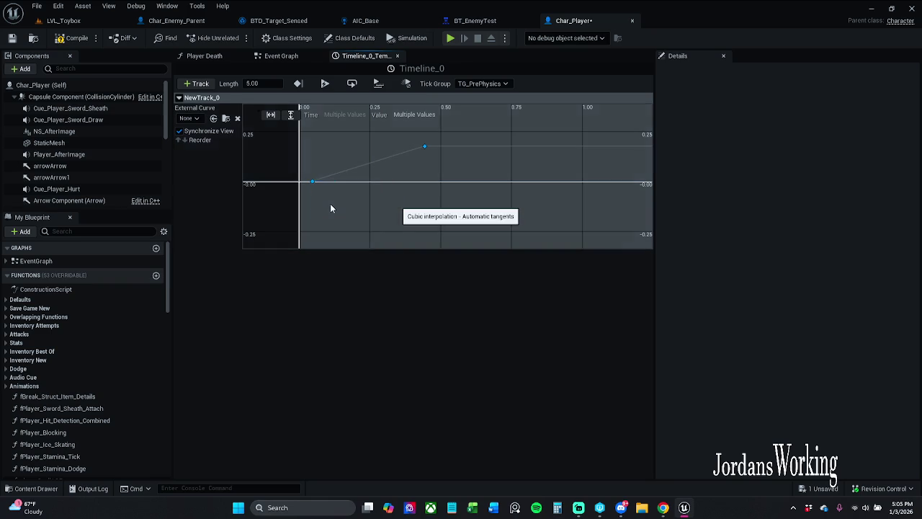
pyautogui.click(423, 154)
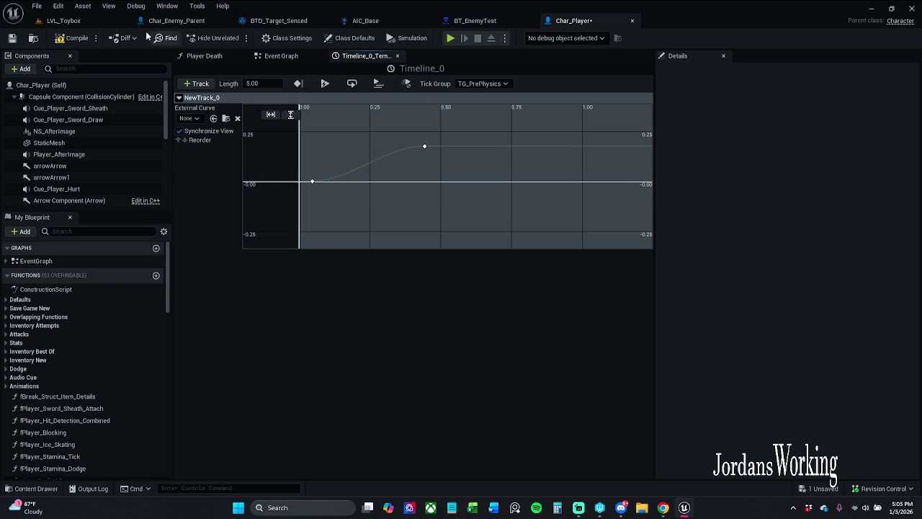
pyautogui.moveTo(299, 151)
pyautogui.mouseDown()
pyautogui.moveTo(372, 206)
pyautogui.moveTo(471, 229)
pyautogui.mouseUp()
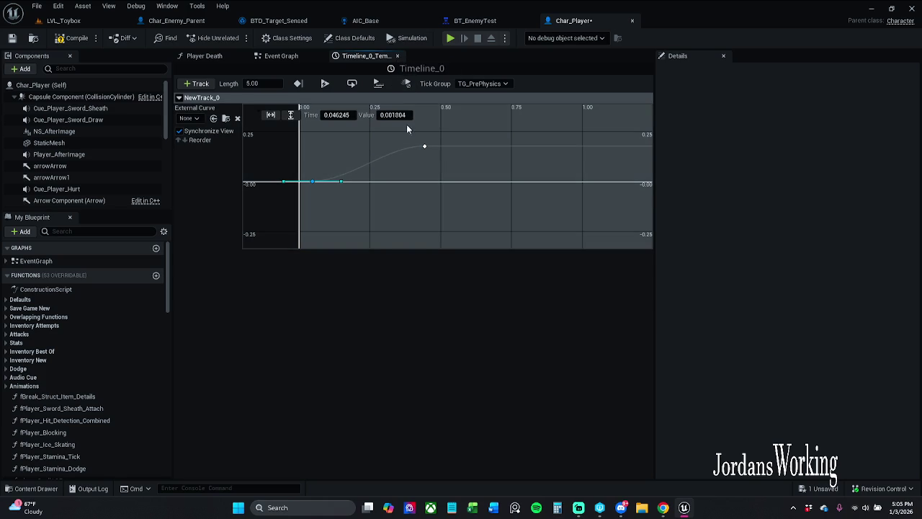
pyautogui.click(281, 56)
pyautogui.moveTo(360, 325); pyautogui.dragTo(503, 203)
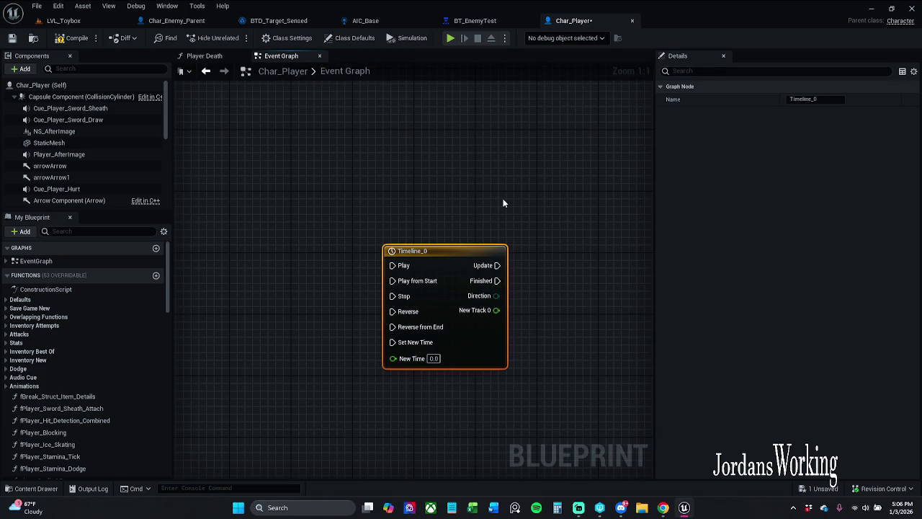
# Step: Delete the old Timeline_0 node and save Char_Player
pyautogui.press('Delete')
pyautogui.scroll(-9, 497, 196)
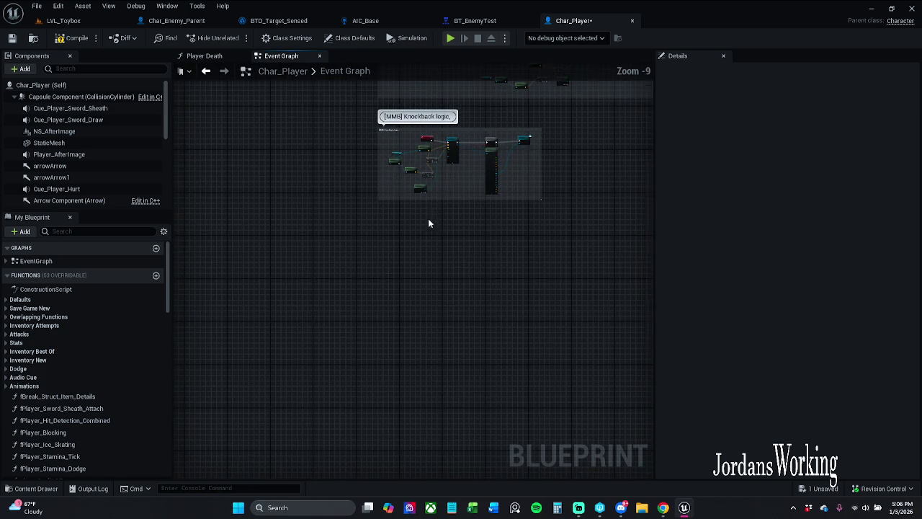
pyautogui.hotkey('ctrl', 'space')
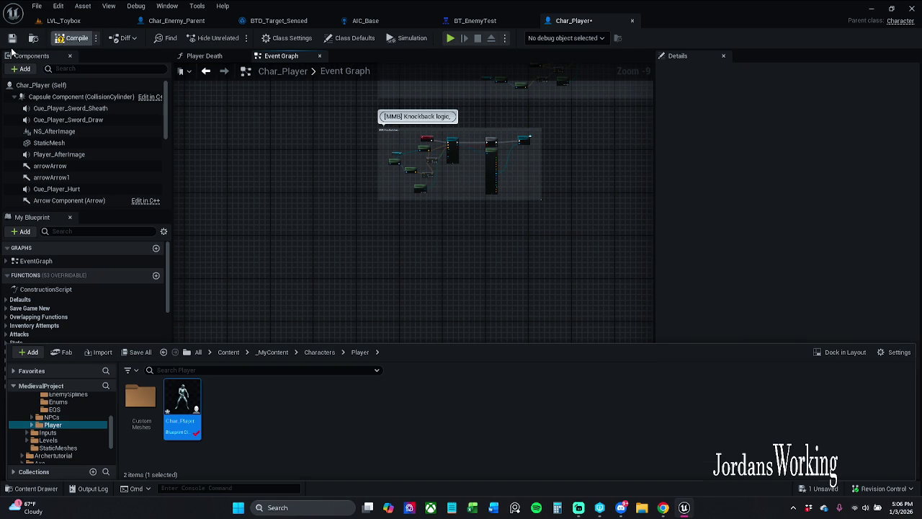
pyautogui.hotkey('ctrl', 'space')
pyautogui.click(14, 40)
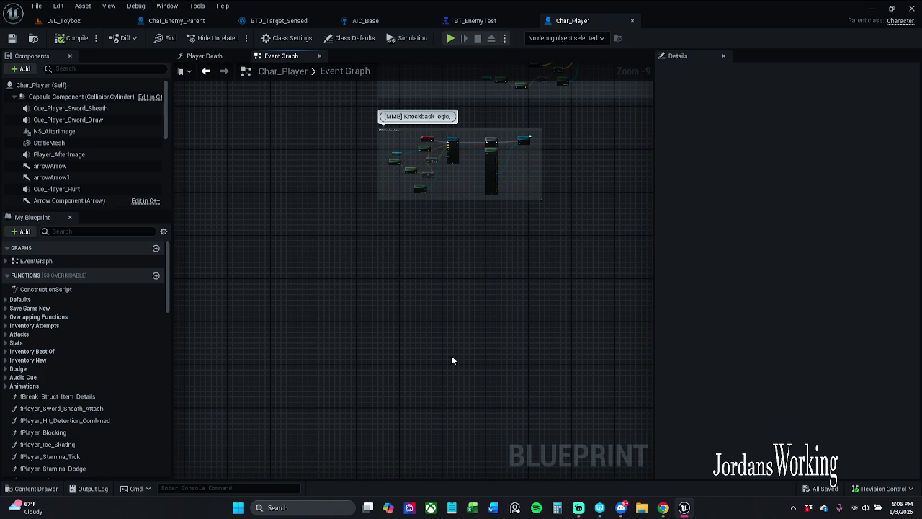
pyautogui.scroll(4, 422, 241)
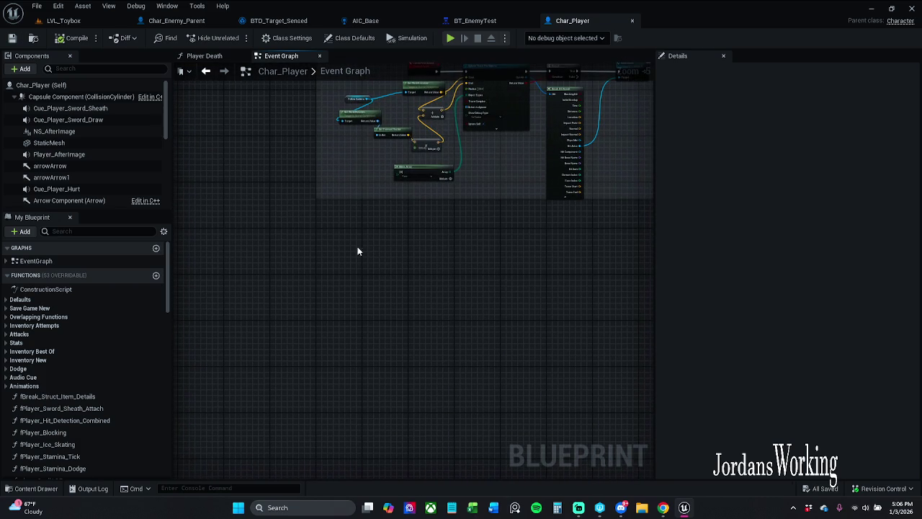
# Step: Add a fresh Timeline_0 node via an 'addtimeline' search and nudge it down-right
pyautogui.rightClick(356, 242)
pyautogui.write('timel')
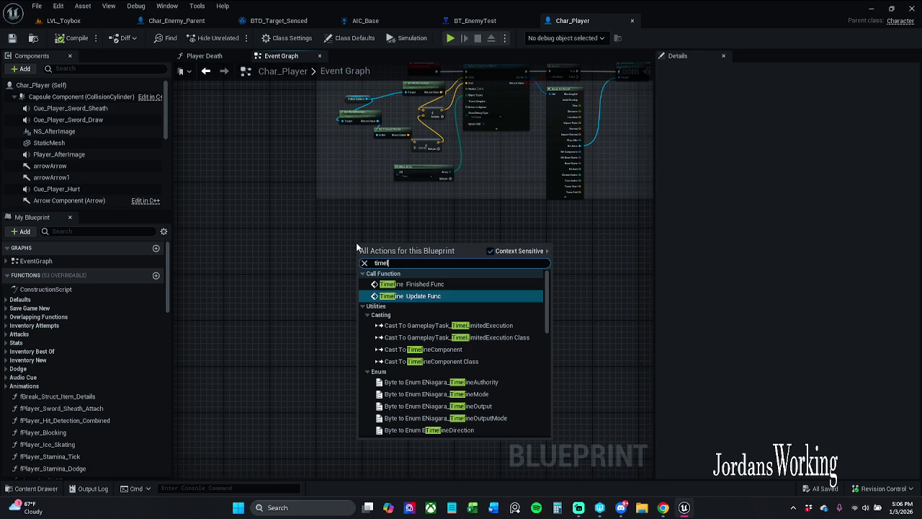
pyautogui.write('ine')
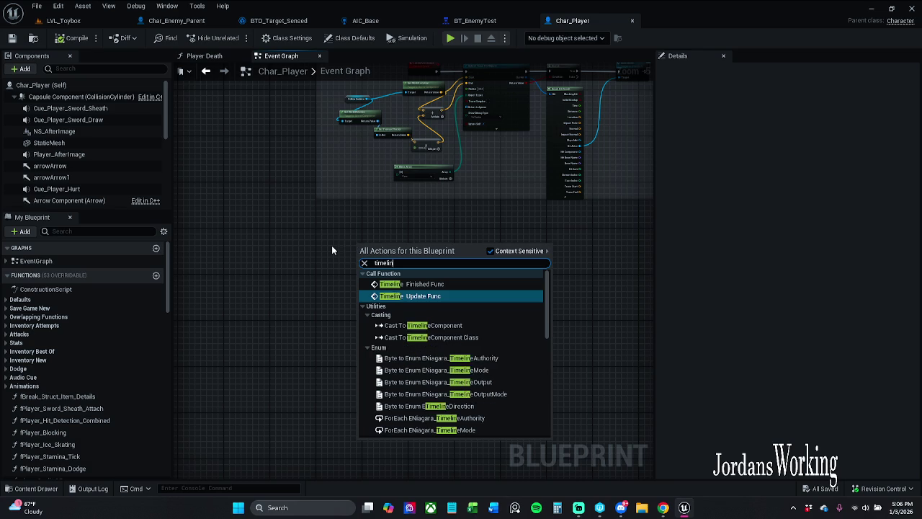
pyautogui.scroll(1, 331, 245)
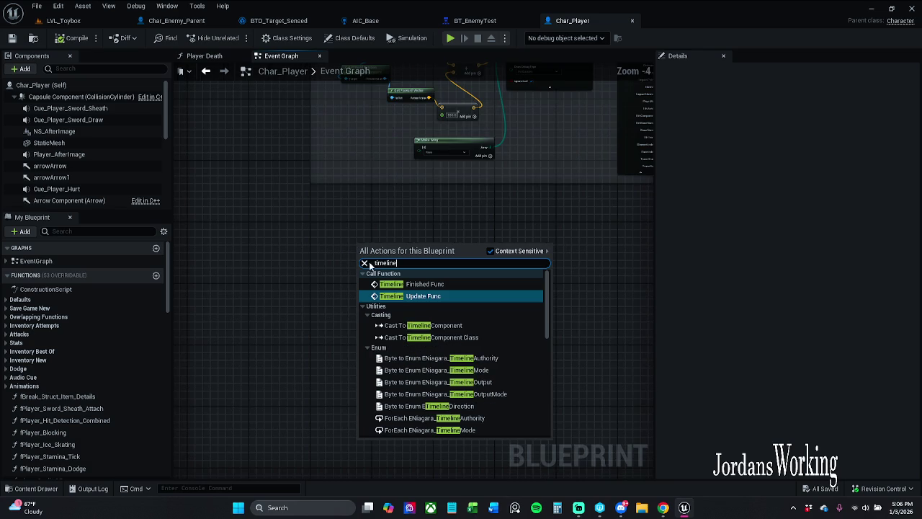
pyautogui.doubleClick(389, 264)
pyautogui.press('Home')
pyautogui.write('add')
pyautogui.press('Return')
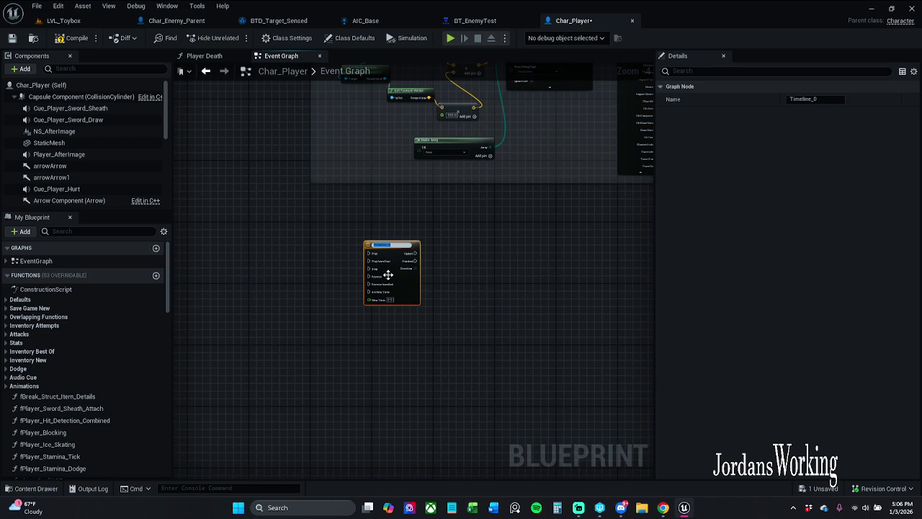
pyautogui.click(342, 279)
pyautogui.scroll(4, 340, 258)
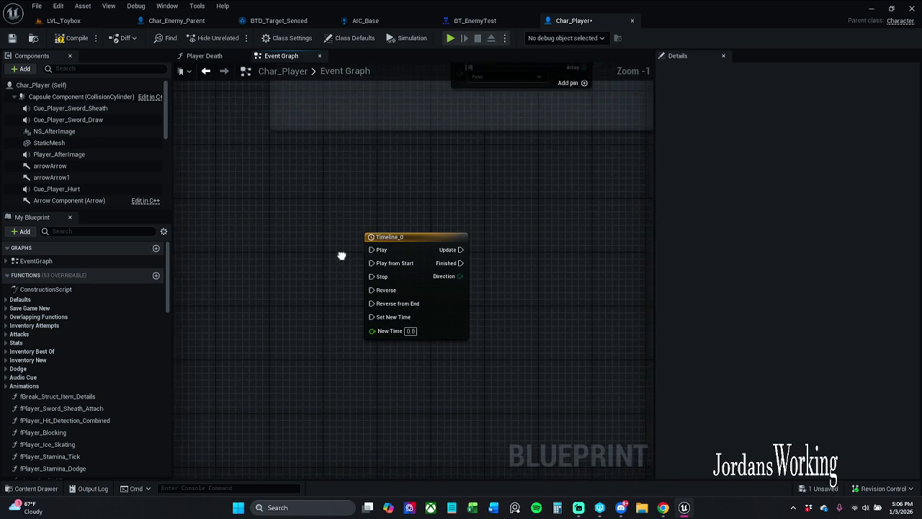
pyautogui.moveTo(369, 246); pyautogui.dragTo(377, 267)
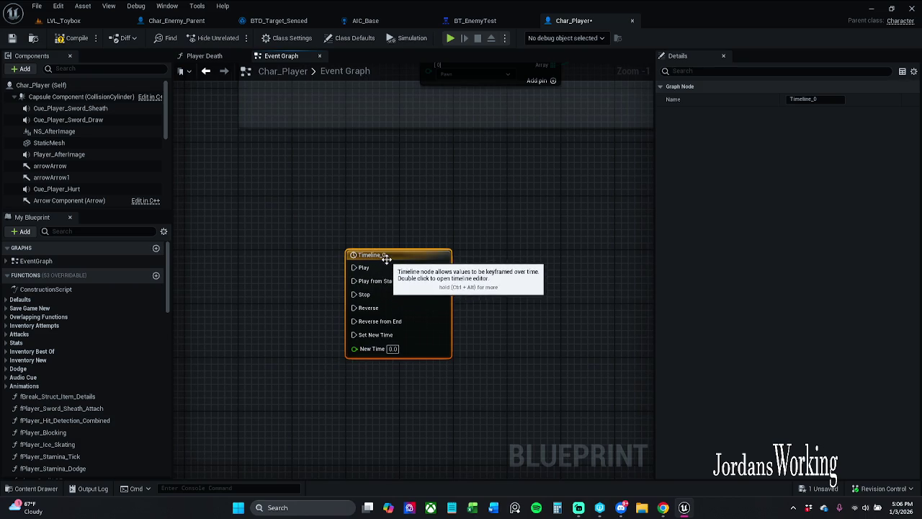
# Step: Give Timeline_0 a NewTrack_0 float track with two keys, the second near 0.51 s at about 0.09
pyautogui.doubleClick(379, 268)
pyautogui.click(200, 83)
pyautogui.click(215, 98)
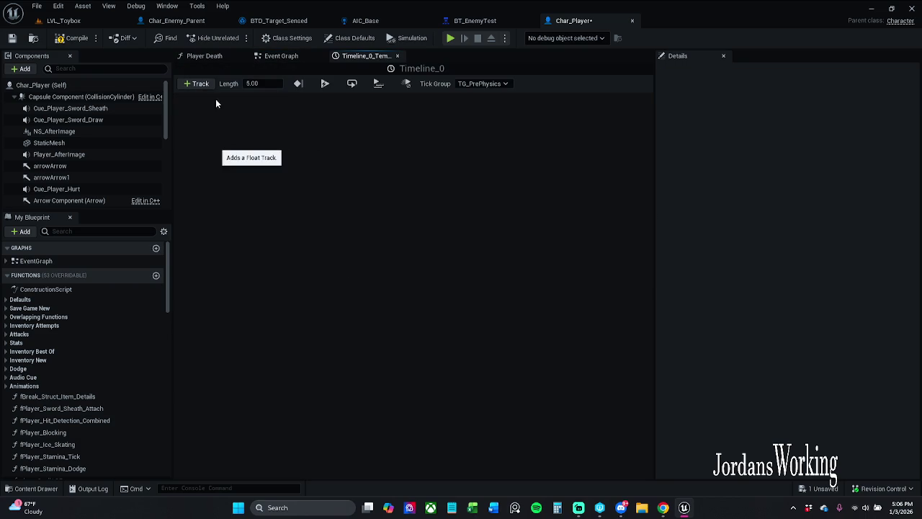
pyautogui.click(283, 163)
pyautogui.keyDown('shift'); pyautogui.click(284, 170); pyautogui.keyUp('shift')
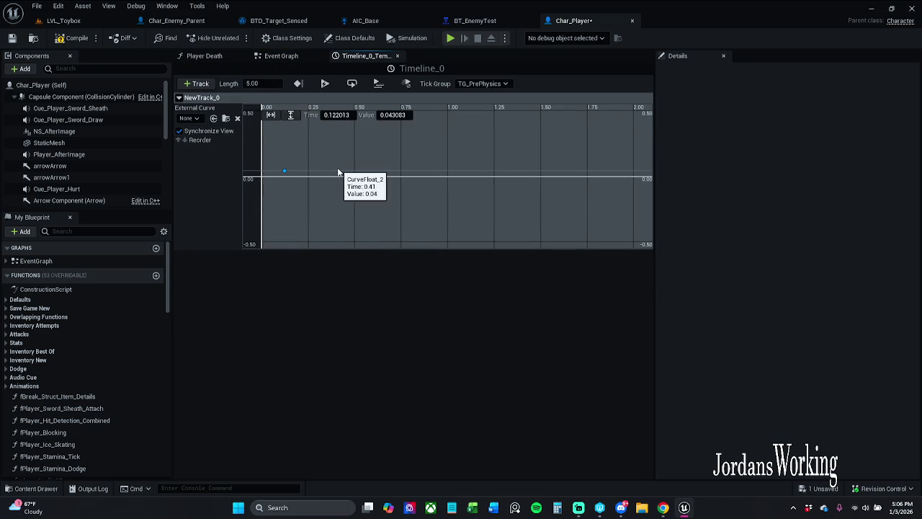
pyautogui.keyDown('shift'); pyautogui.click(357, 166); pyautogui.keyUp('shift')
pyautogui.moveTo(278, 156); pyautogui.dragTo(372, 183)
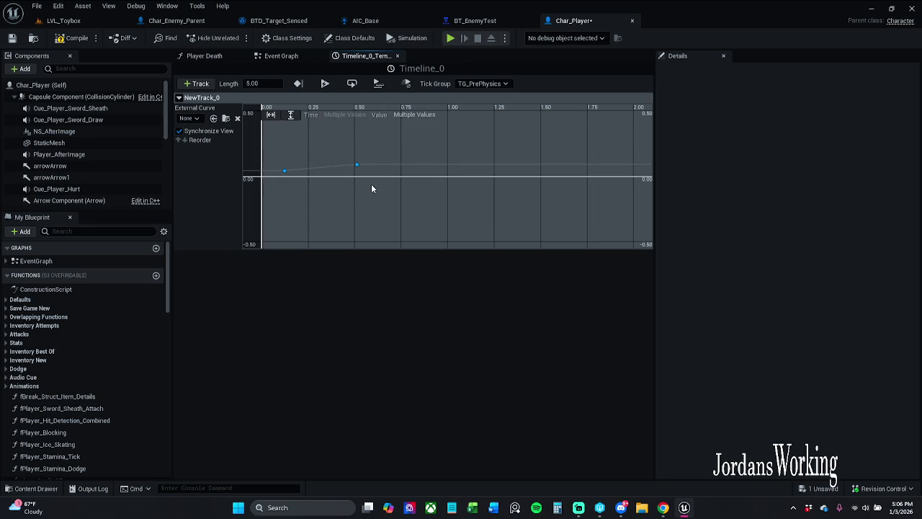
pyautogui.moveTo(343, 147); pyautogui.dragTo(373, 176)
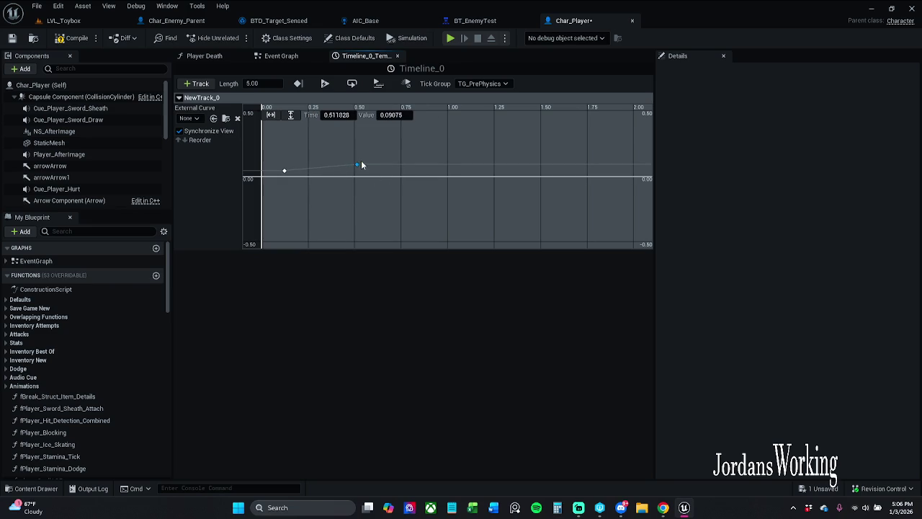
pyautogui.click(397, 55)
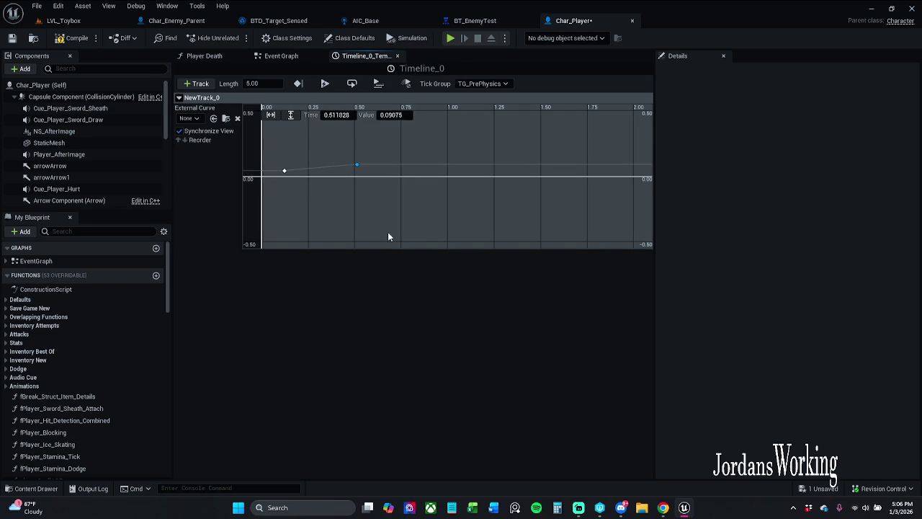
# Step: Delete the Timeline_0 node, save Char_Player, and close its editor
pyautogui.moveTo(321, 375); pyautogui.dragTo(481, 252)
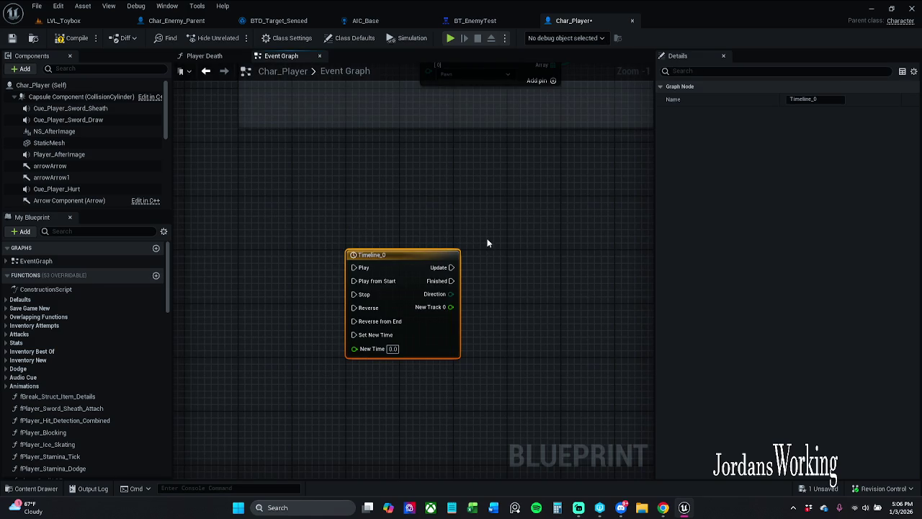
pyautogui.press('Delete')
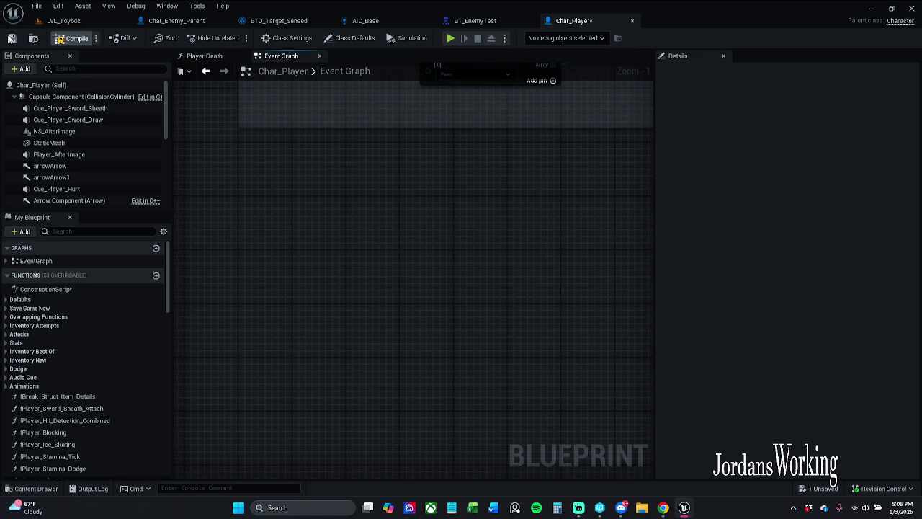
pyautogui.click(12, 38)
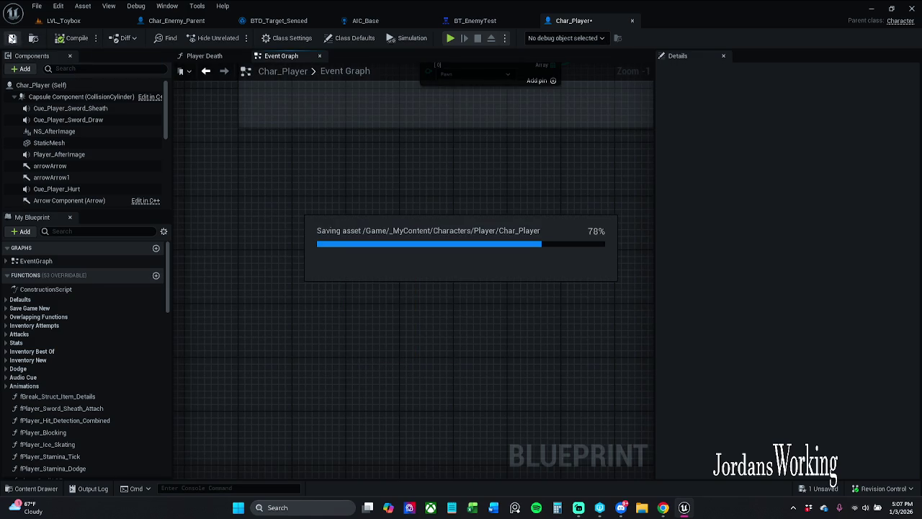
pyautogui.click(632, 21)
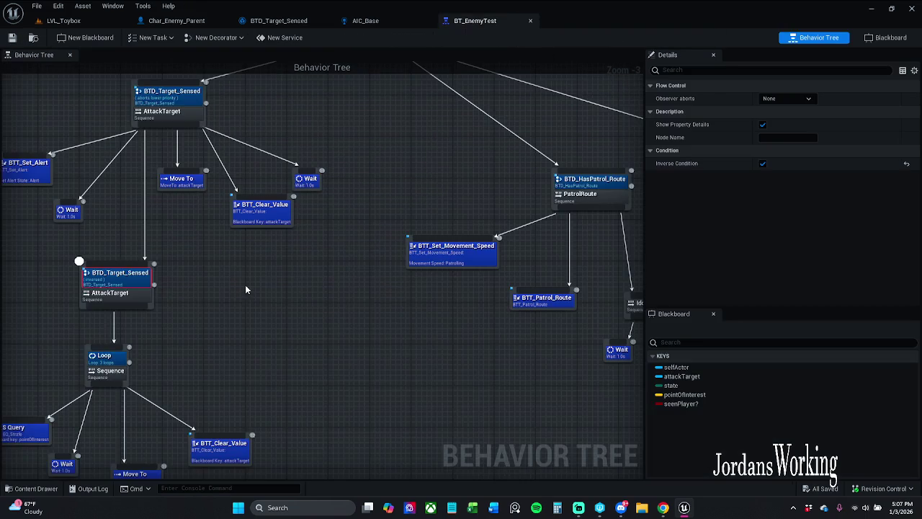
# Step: Switch to LVL_Toybox and start a Play-in-Editor session
pyautogui.click(13, 489)
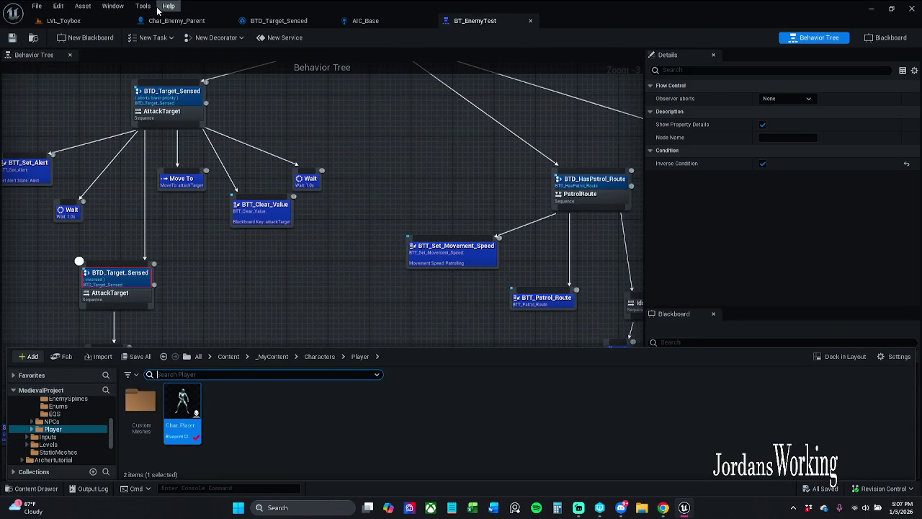
pyautogui.click(124, 22)
pyautogui.click(234, 38)
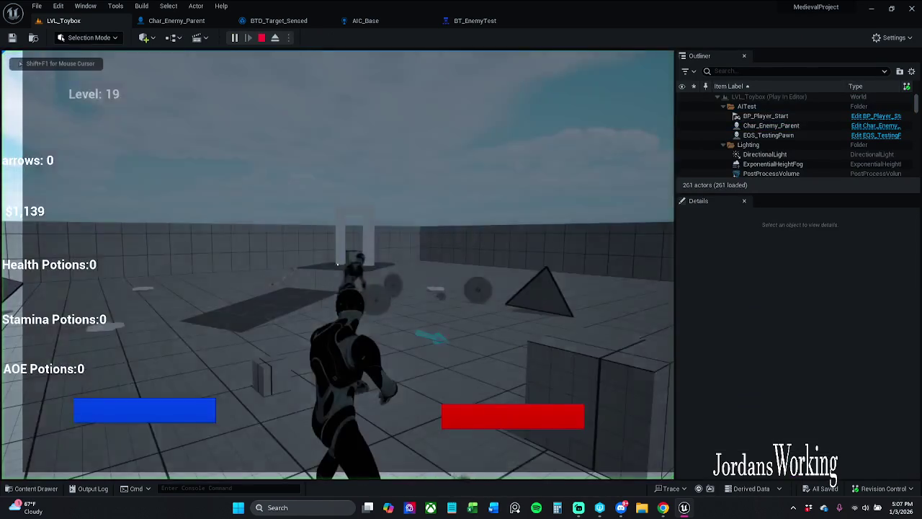
# Step: Run through LVL_Toybox, fire an arrow, jump and dodge, then stop play and select BP_Destruct_Crate3
pyautogui.press('w')
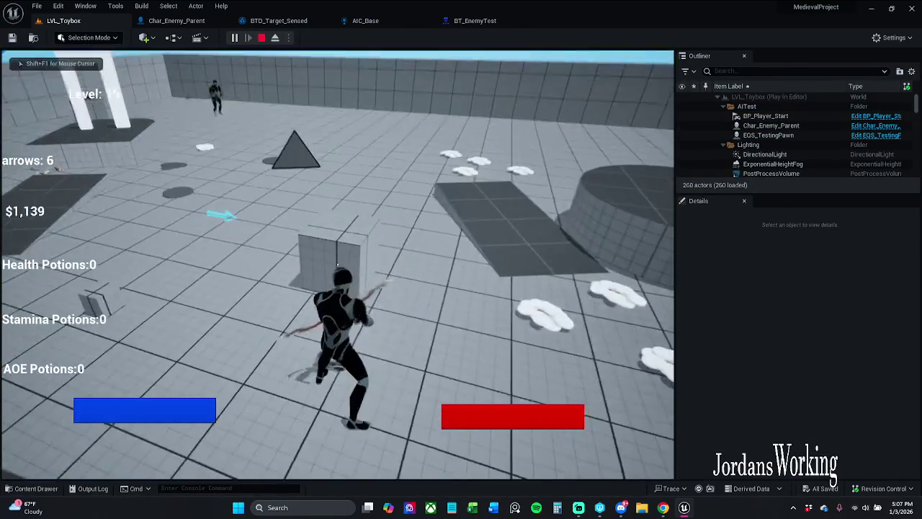
pyautogui.click(337, 264)
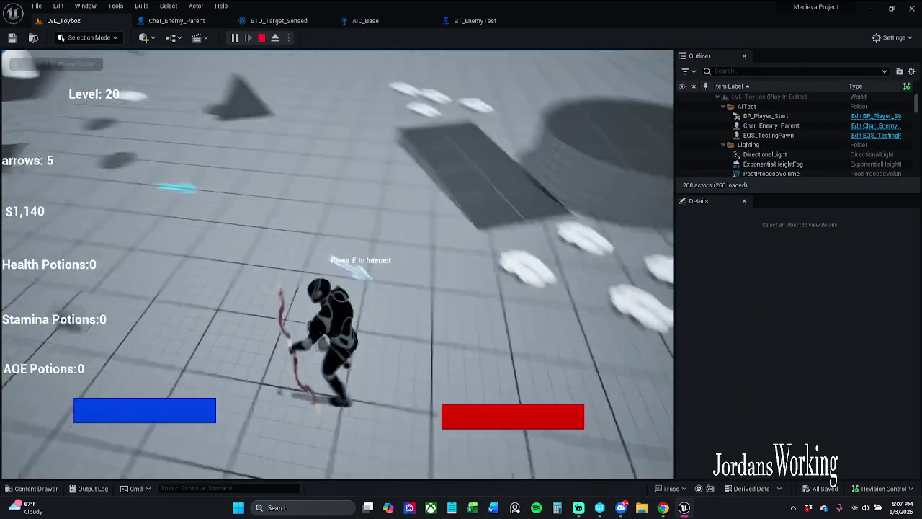
pyautogui.press('w')
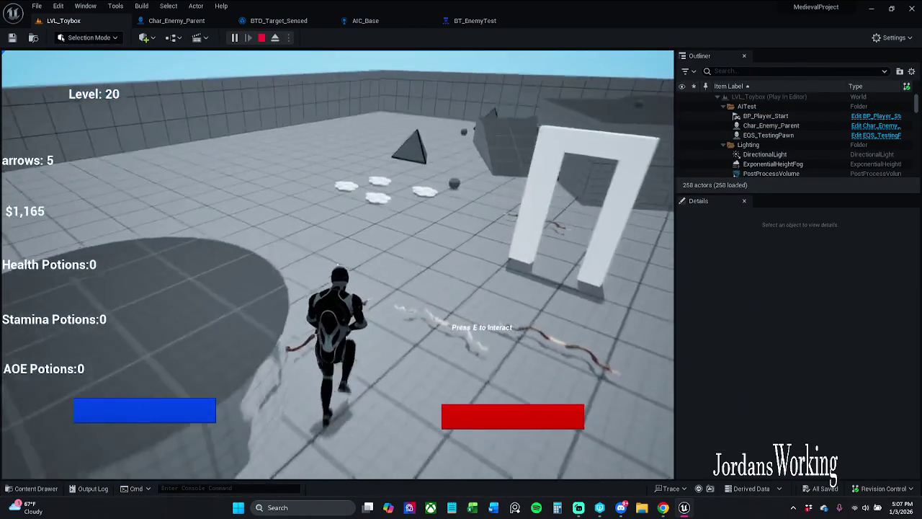
pyautogui.press('space')
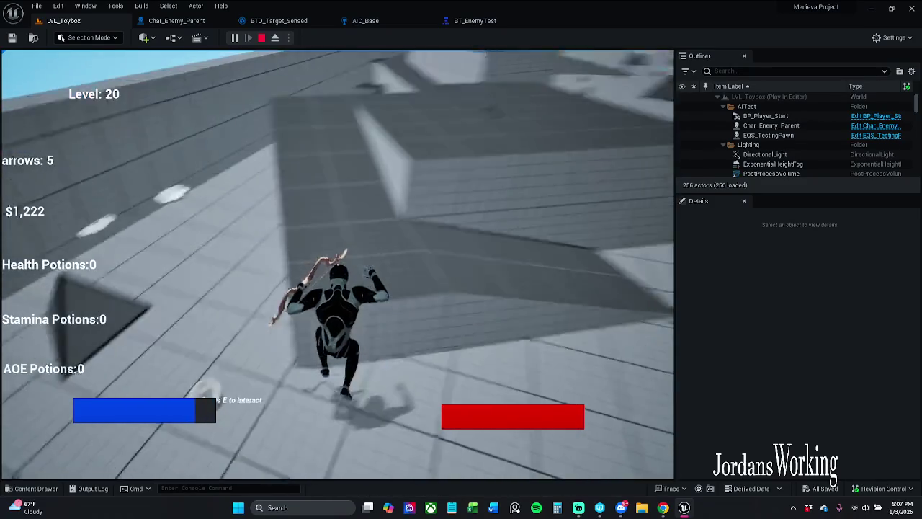
pyautogui.press('w')
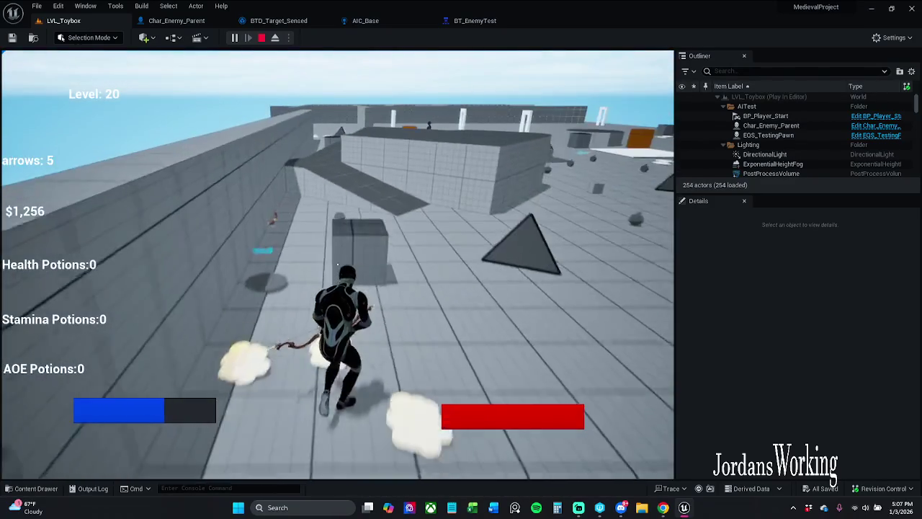
pyautogui.press('w')
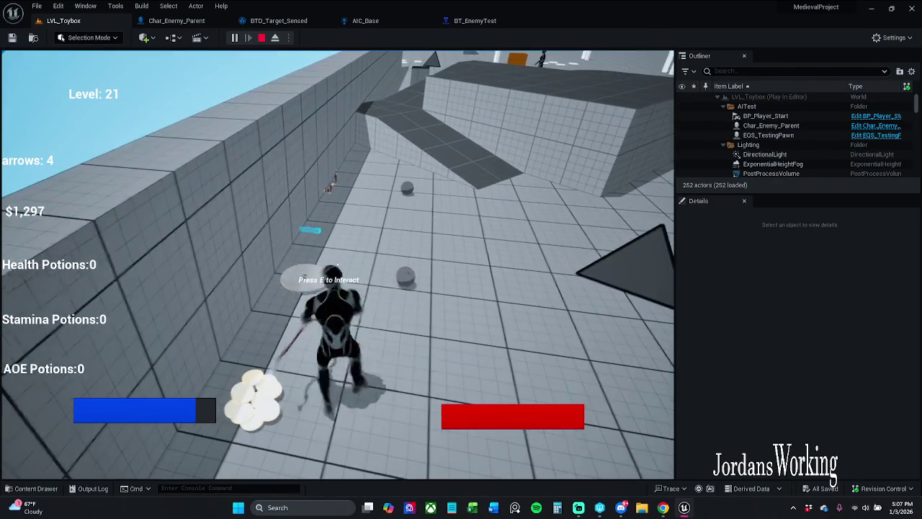
pyautogui.press('Escape')
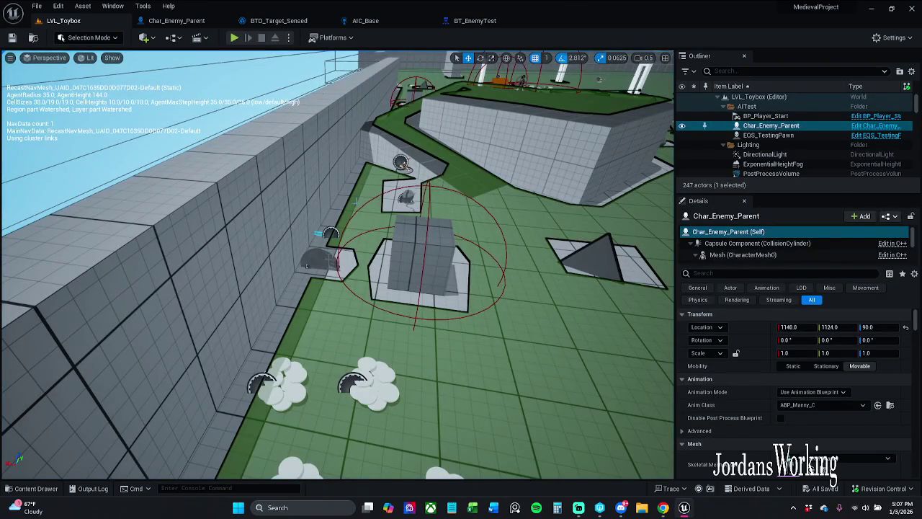
pyautogui.click(422, 260)
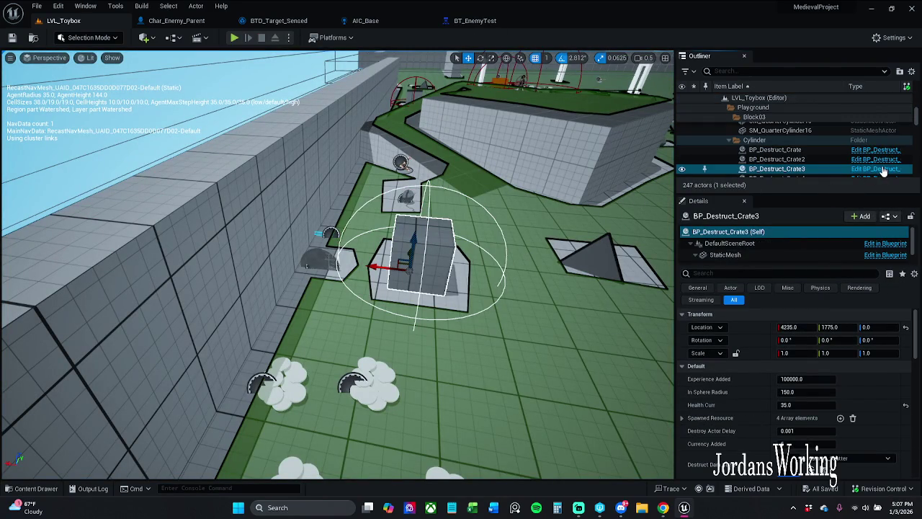
# Step: Open BP_Destruct_Crate and inspect the On Health Depleted event and Currency Added reward nodes
pyautogui.click(881, 170)
pyautogui.moveTo(180, 170)
pyautogui.mouseDown()
pyautogui.moveTo(321, 166)
pyautogui.moveTo(264, 150)
pyautogui.moveTo(276, 140)
pyautogui.moveTo(203, 225)
pyautogui.moveTo(220, 221)
pyautogui.mouseUp()
pyautogui.click(332, 242)
pyautogui.moveTo(332, 242)
pyautogui.mouseDown()
pyautogui.moveTo(224, 216)
pyautogui.moveTo(325, 196)
pyautogui.mouseUp()
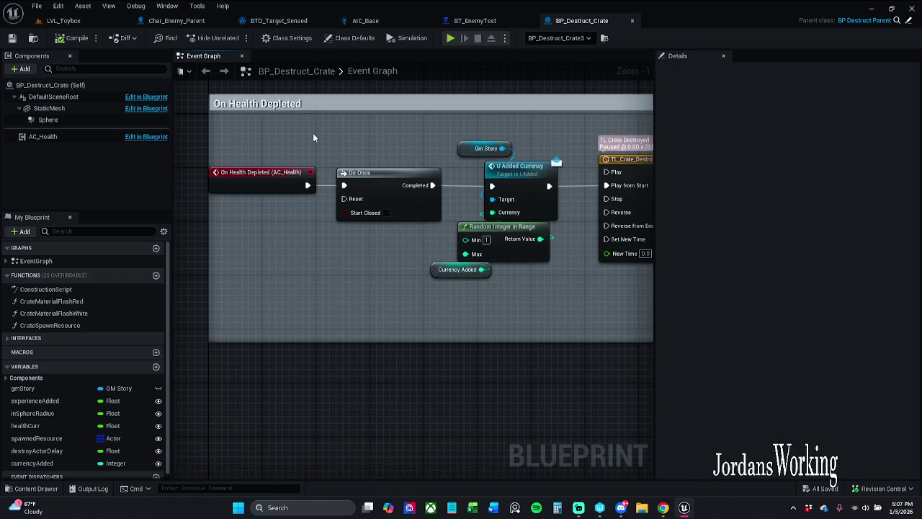
pyautogui.moveTo(311, 134); pyautogui.dragTo(245, 193)
pyautogui.moveTo(339, 235)
pyautogui.mouseDown()
pyautogui.moveTo(242, 235)
pyautogui.moveTo(281, 262)
pyautogui.moveTo(233, 104)
pyautogui.mouseUp()
pyautogui.moveTo(245, 146); pyautogui.dragTo(209, 128)
pyautogui.moveTo(271, 121)
pyautogui.mouseDown()
pyautogui.moveTo(275, 143)
pyautogui.moveTo(400, 306)
pyautogui.moveTo(397, 317)
pyautogui.moveTo(391, 301)
pyautogui.moveTo(317, 294)
pyautogui.moveTo(299, 277)
pyautogui.moveTo(319, 275)
pyautogui.mouseUp()
pyautogui.click(226, 258)
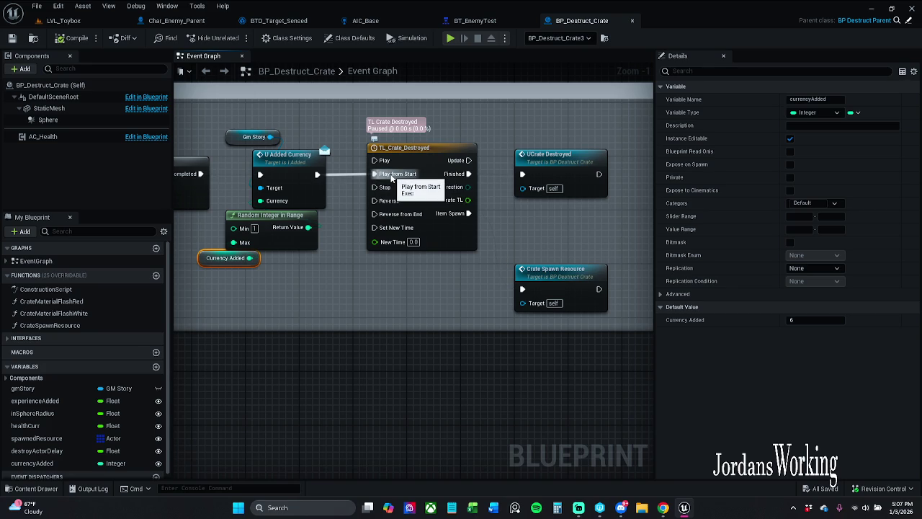
# Step: Inspect the UCrate Destroyed, Is Valid and Destroy Actor nodes, then open TL_Crate_Destroyed
pyautogui.click(420, 160)
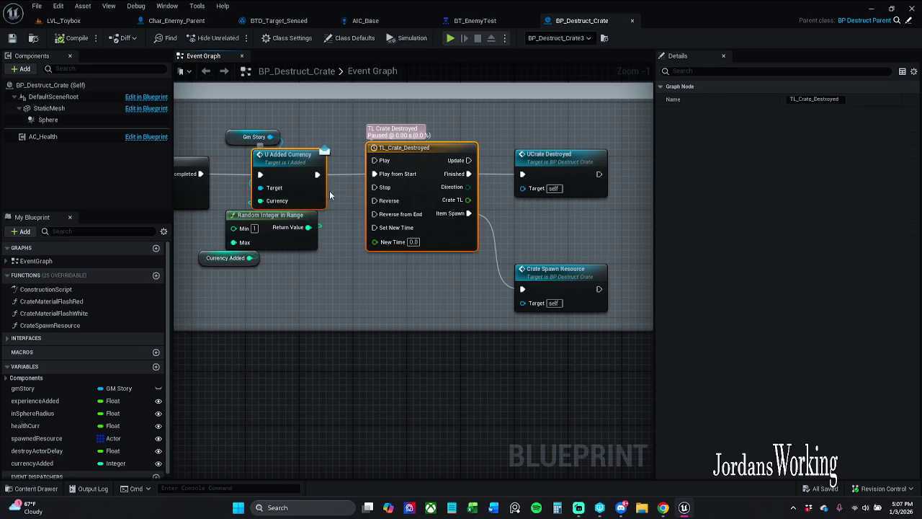
pyautogui.click(422, 287)
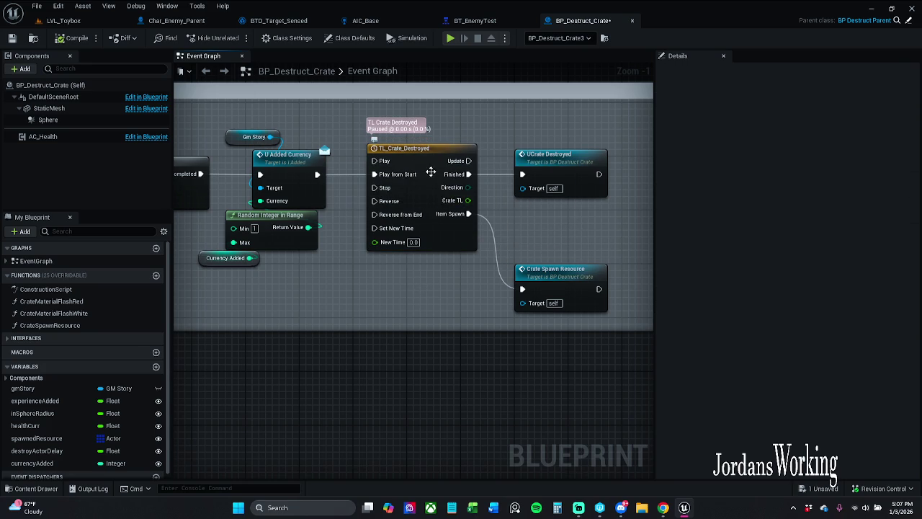
pyautogui.moveTo(482, 163)
pyautogui.mouseDown()
pyautogui.moveTo(390, 163)
pyautogui.moveTo(381, 151)
pyautogui.mouseUp()
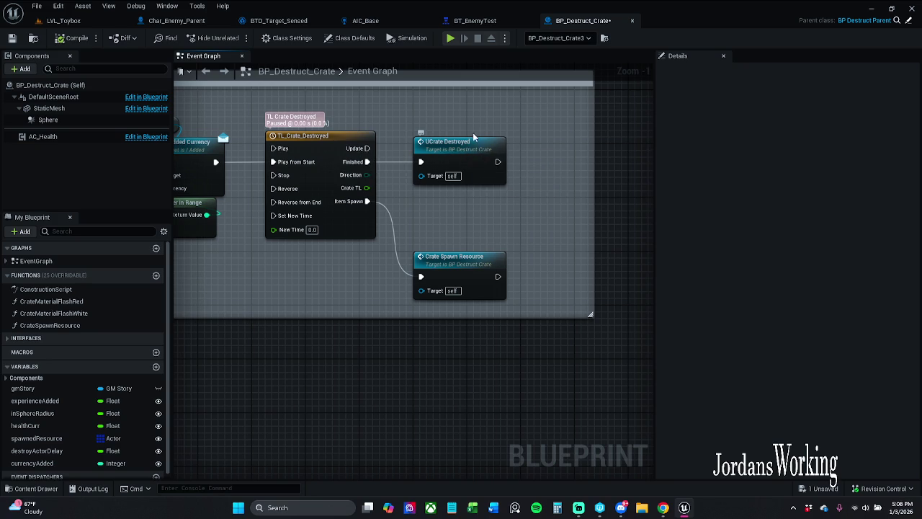
pyautogui.doubleClick(432, 163)
pyautogui.moveTo(560, 208); pyautogui.dragTo(403, 205)
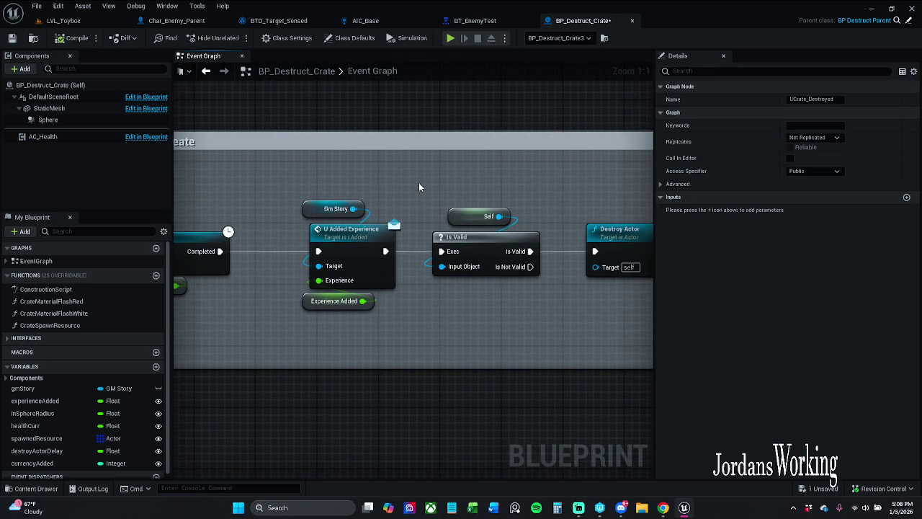
pyautogui.moveTo(419, 186); pyautogui.dragTo(357, 186)
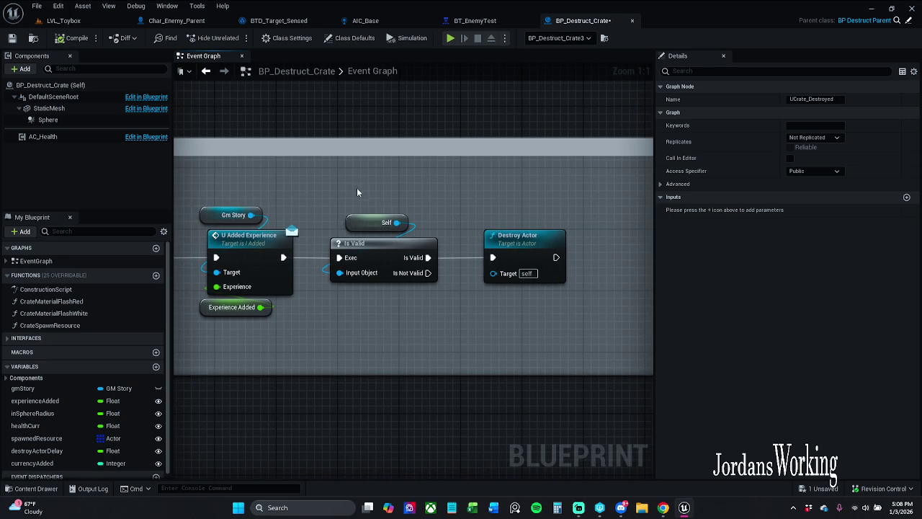
pyautogui.scroll(-5, 387, 198)
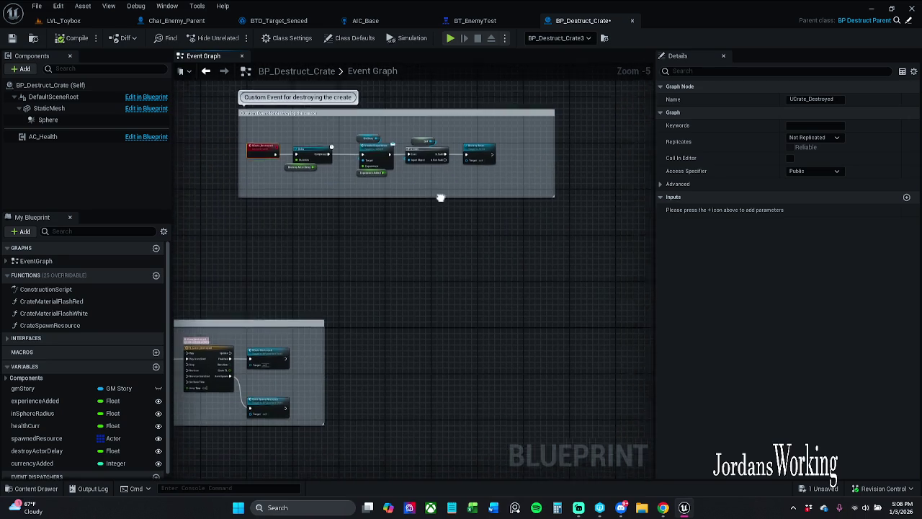
pyautogui.scroll(5, 405, 229)
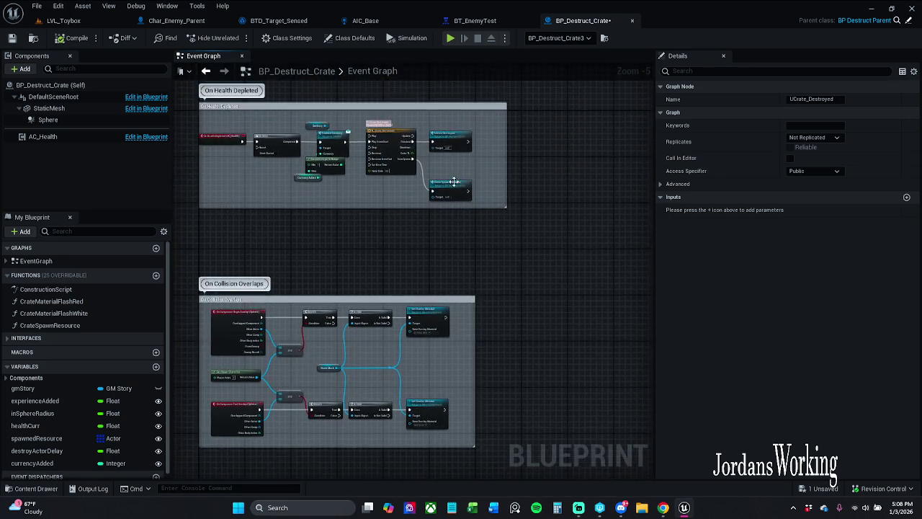
pyautogui.moveTo(452, 179)
pyautogui.mouseDown()
pyautogui.moveTo(462, 219)
pyautogui.moveTo(500, 260)
pyautogui.mouseUp()
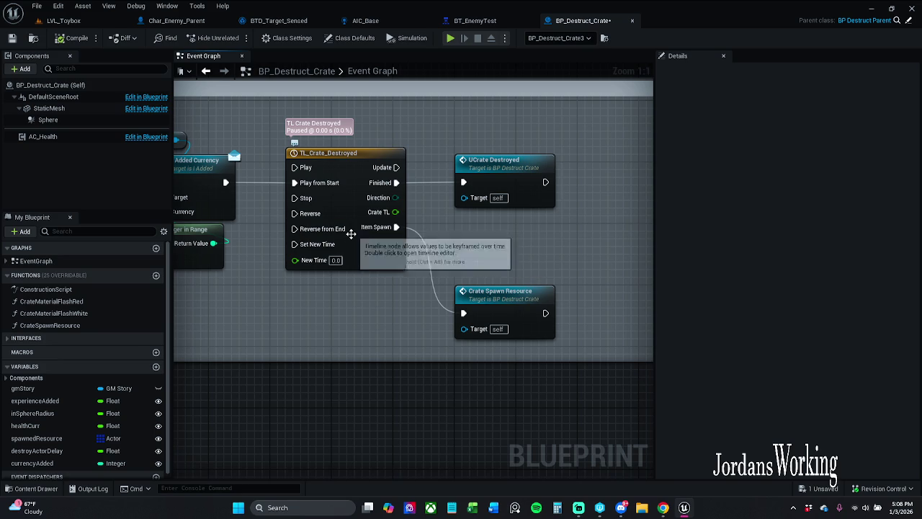
pyautogui.doubleClick(382, 250)
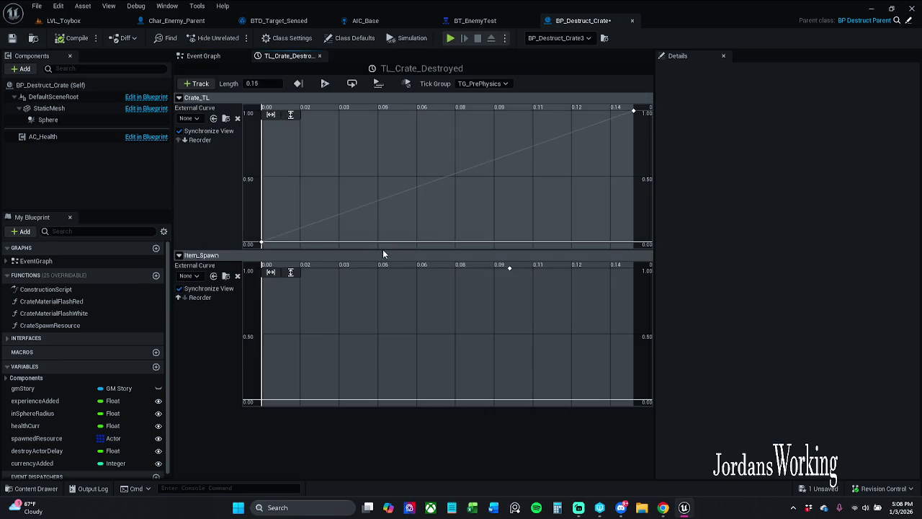
# Step: Add a test key to the Item_Spawn curve, then delete it, leaving the tracks unchanged
pyautogui.rightClick(357, 183)
pyautogui.click(339, 174)
pyautogui.click(199, 84)
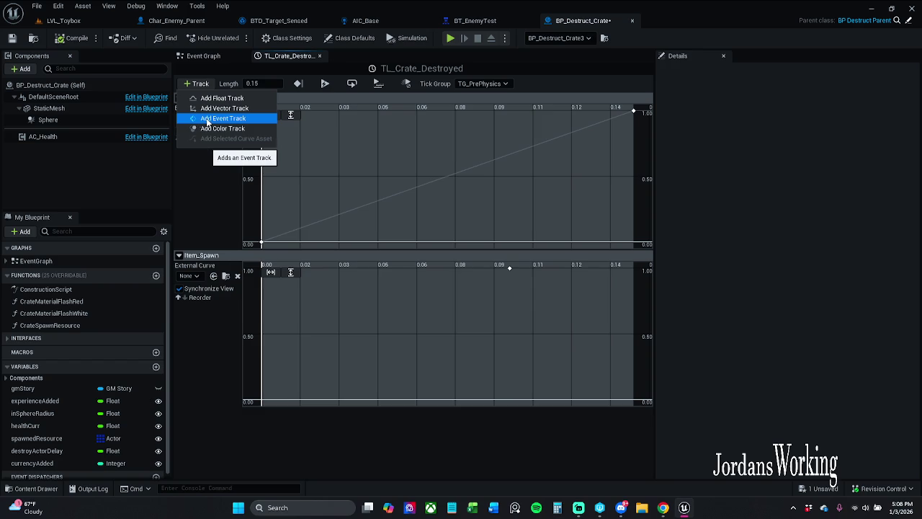
pyautogui.click(522, 295)
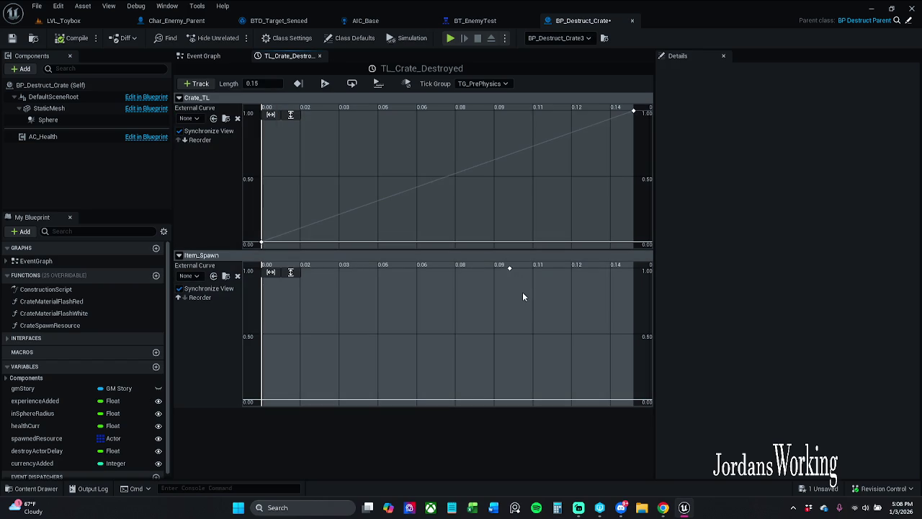
pyautogui.scroll(2, 522, 296)
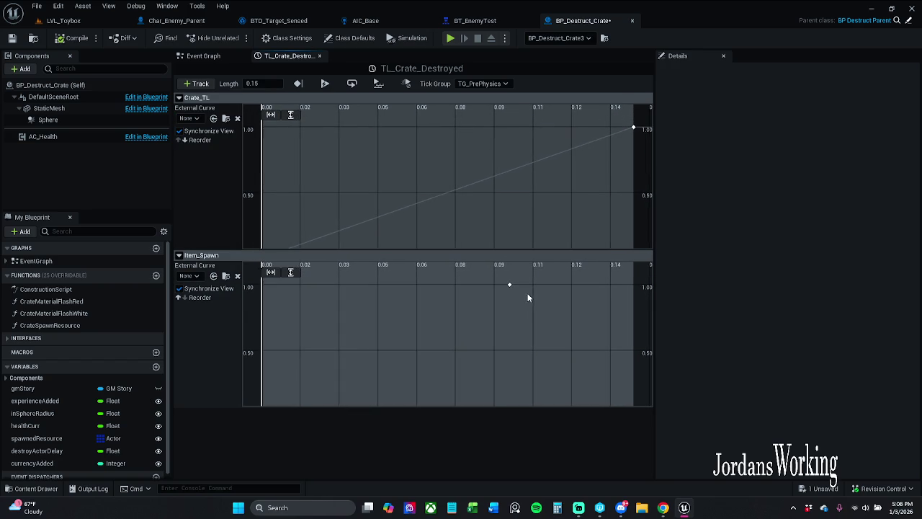
pyautogui.keyDown('shift'); pyautogui.click(455, 292); pyautogui.keyUp('shift')
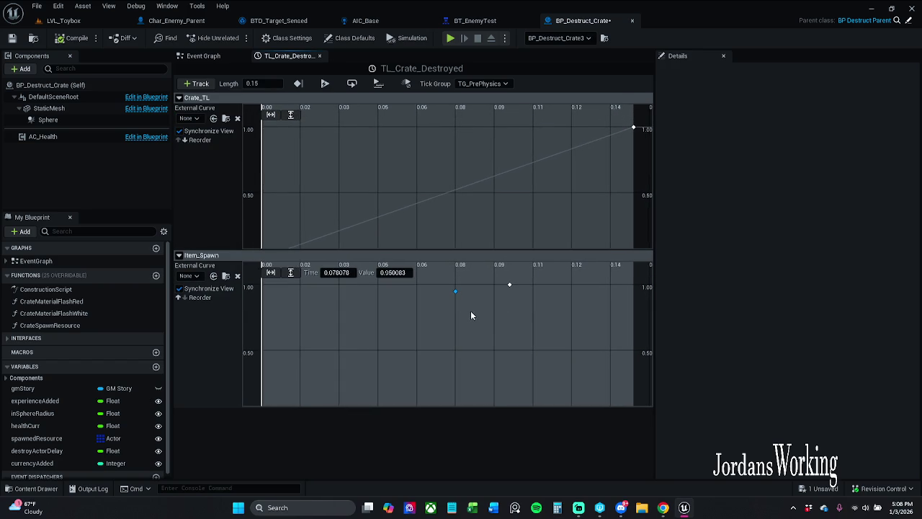
pyautogui.moveTo(451, 305)
pyautogui.mouseDown()
pyautogui.moveTo(504, 286)
pyautogui.moveTo(484, 290)
pyautogui.mouseUp()
pyautogui.press('Delete')
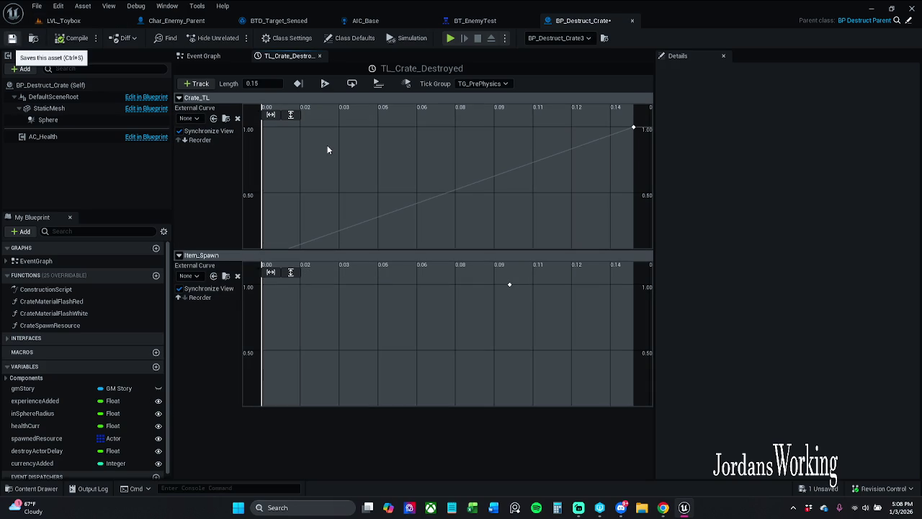
# Step: Check out and save BP_Destruct_Crate, inspecting the Item_Spawn 0.1 and Crate_TL 0.15 keys
pyautogui.hotkey('ctrl', 's')
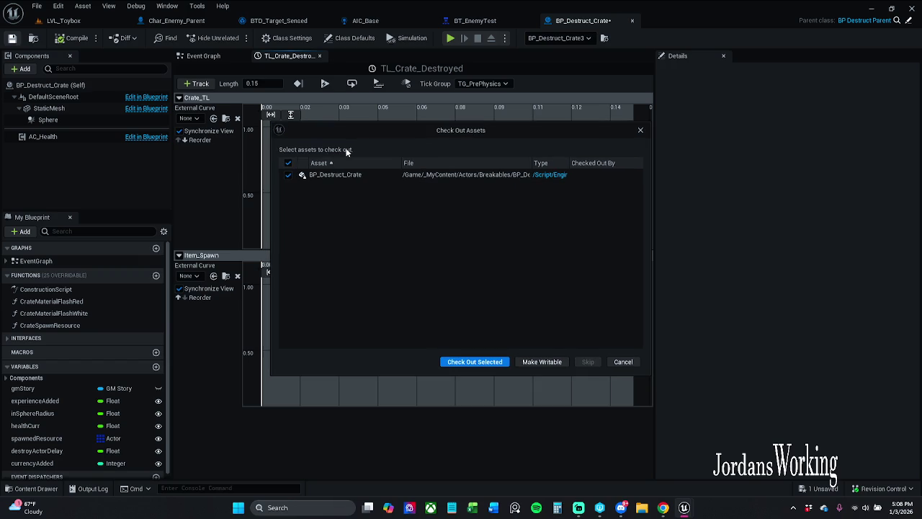
pyautogui.click(490, 361)
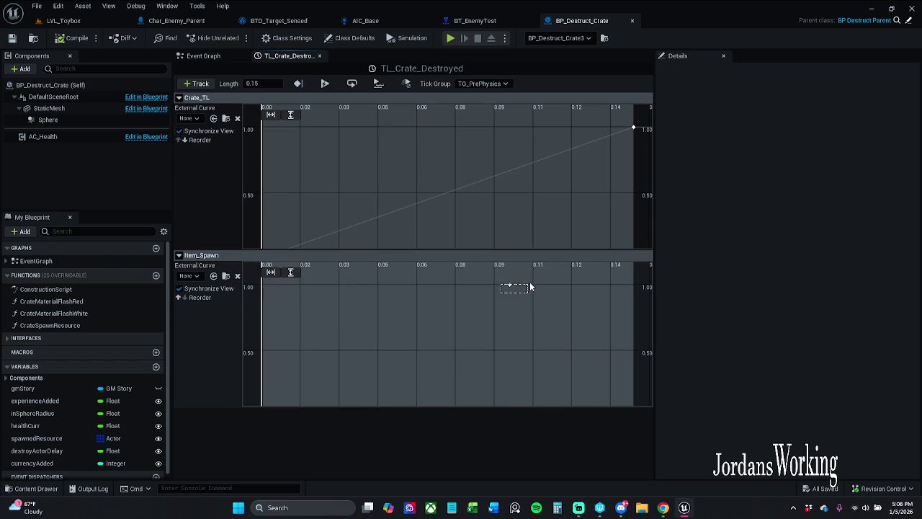
pyautogui.moveTo(530, 287); pyautogui.dragTo(530, 287)
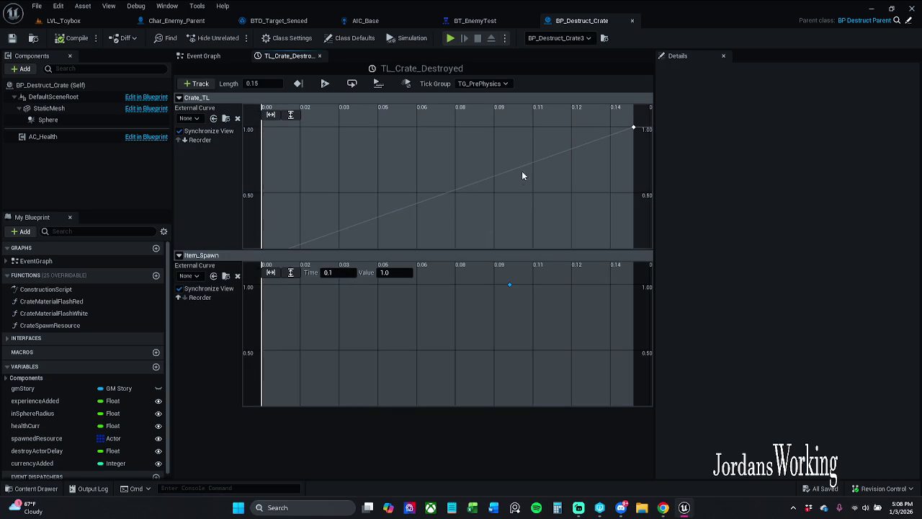
pyautogui.click(634, 129)
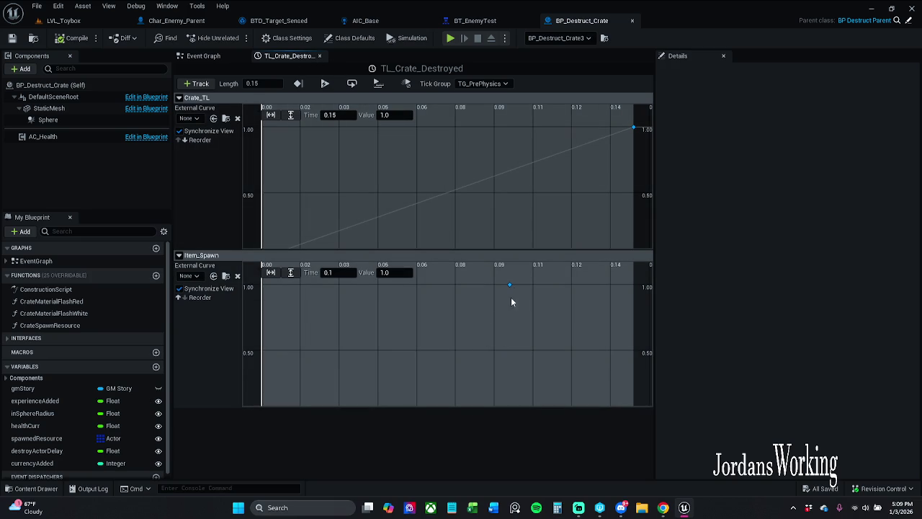
pyautogui.moveTo(527, 282); pyautogui.dragTo(527, 282)
pyautogui.click(548, 153)
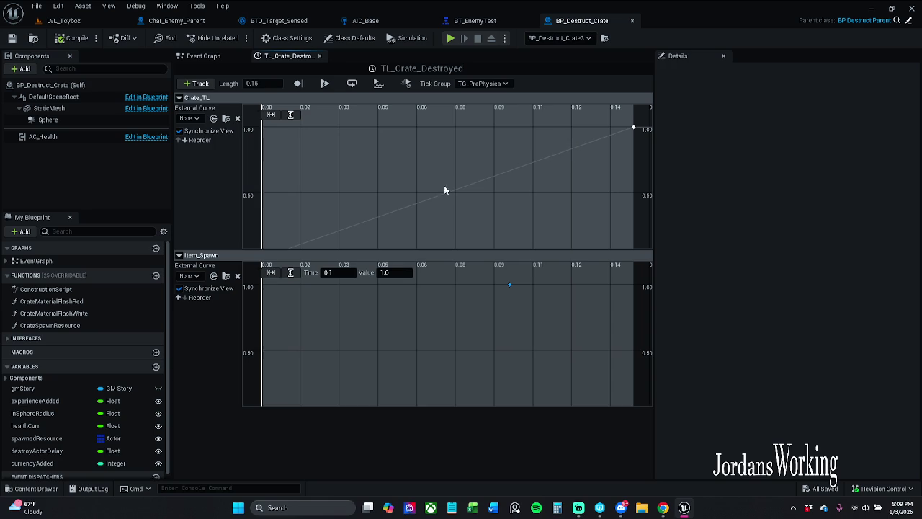
pyautogui.click(203, 56)
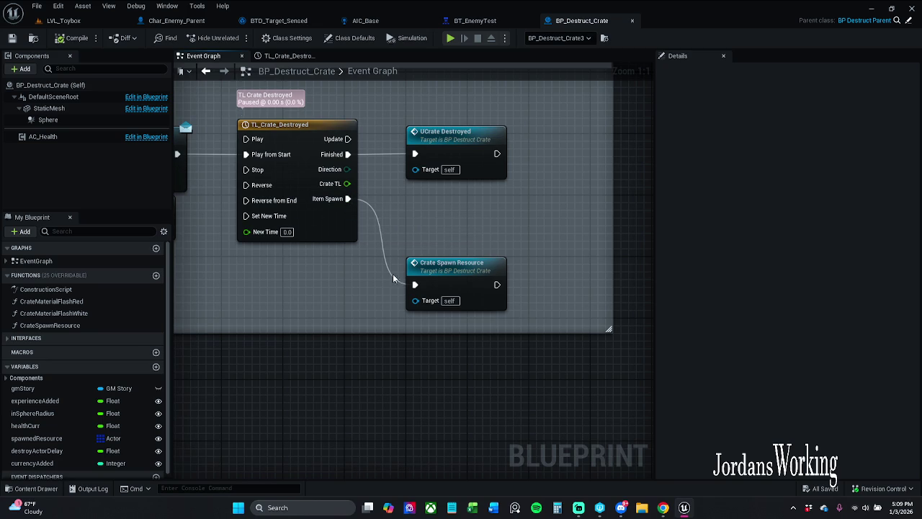
# Step: Open Crate Spawn Resource and shift the SpawnActor nodes and their inputs slightly left
pyautogui.doubleClick(462, 285)
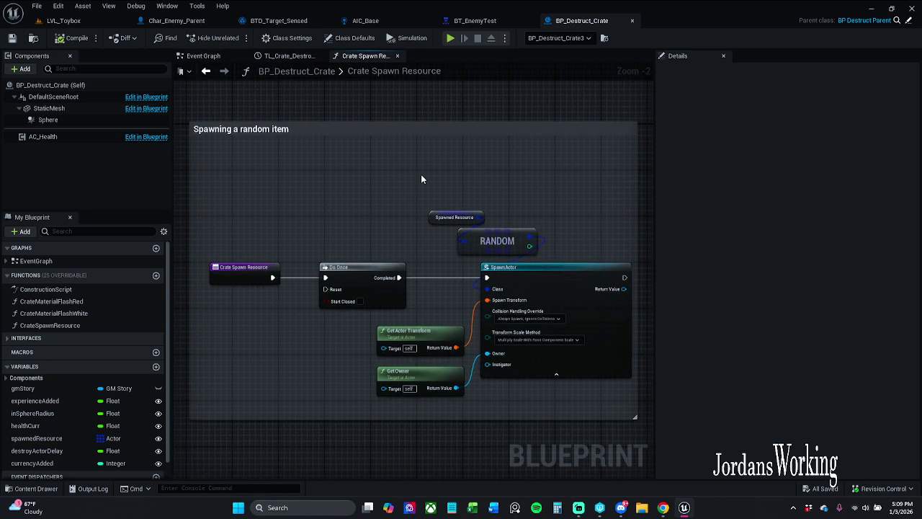
pyautogui.moveTo(352, 209)
pyautogui.mouseDown()
pyautogui.moveTo(633, 382)
pyautogui.moveTo(620, 395)
pyautogui.mouseUp()
pyautogui.moveTo(570, 283); pyautogui.dragTo(546, 281)
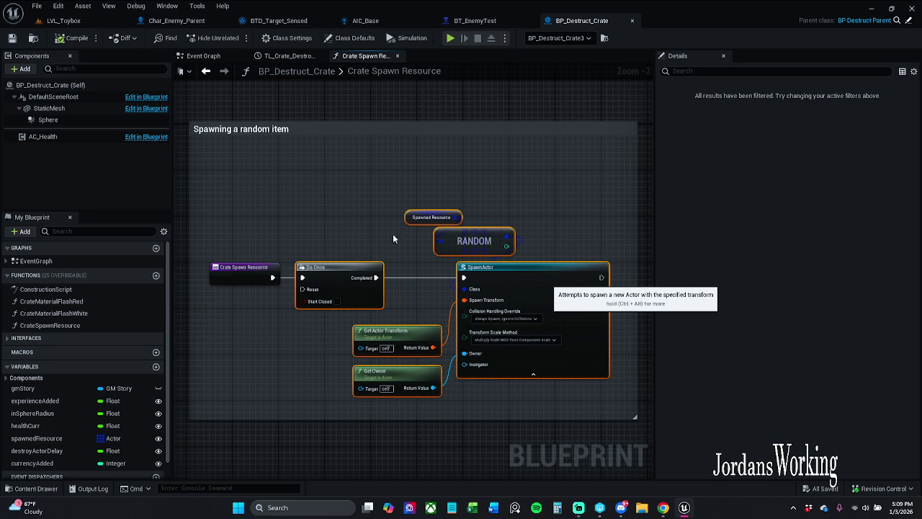
pyautogui.moveTo(393, 183)
pyautogui.mouseDown()
pyautogui.moveTo(611, 380)
pyautogui.moveTo(520, 303)
pyautogui.mouseUp()
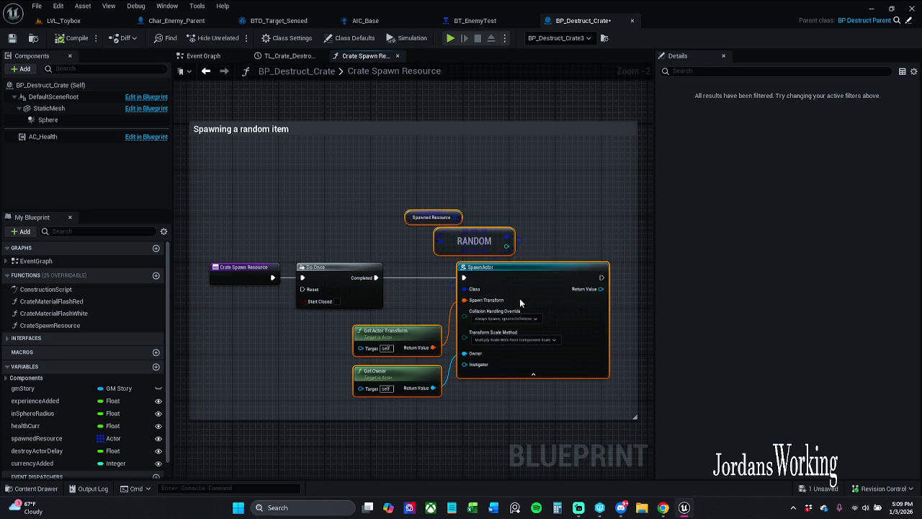
pyautogui.moveTo(525, 268); pyautogui.dragTo(513, 268)
pyautogui.click(463, 216)
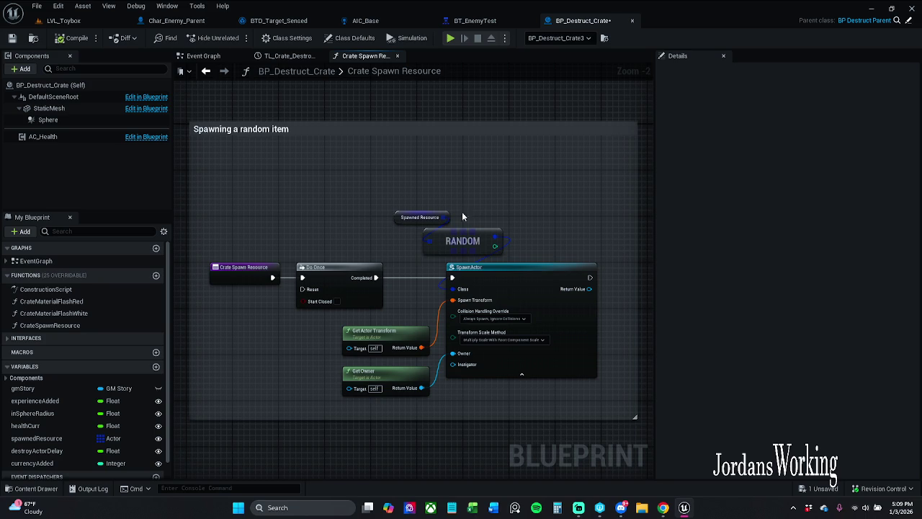
# Step: Change the Spawned Resource variable's type to a BP Item type found by searching 'p item'
pyautogui.click(446, 217)
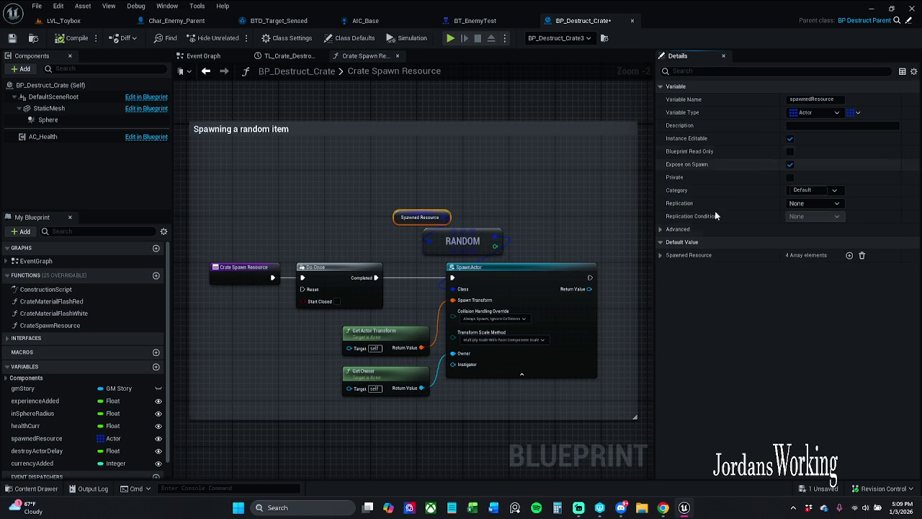
pyautogui.click(660, 256)
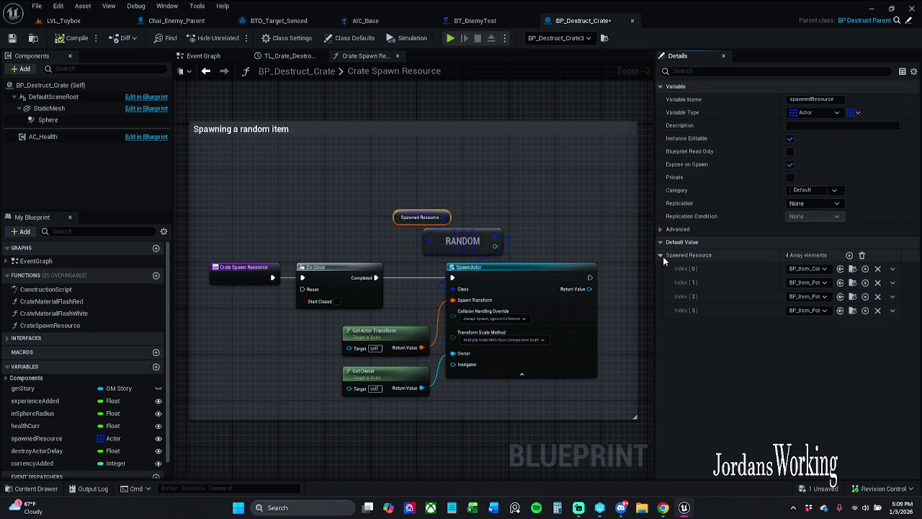
pyautogui.click(661, 256)
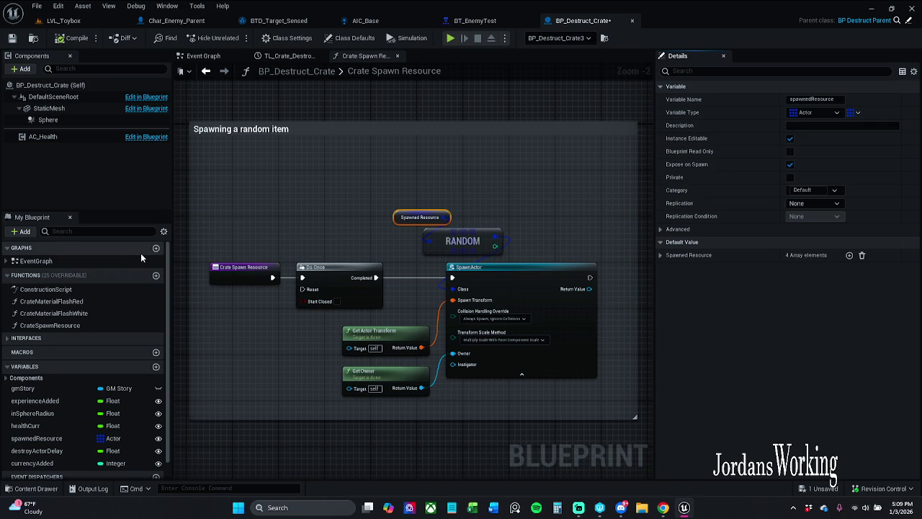
pyautogui.click(814, 113)
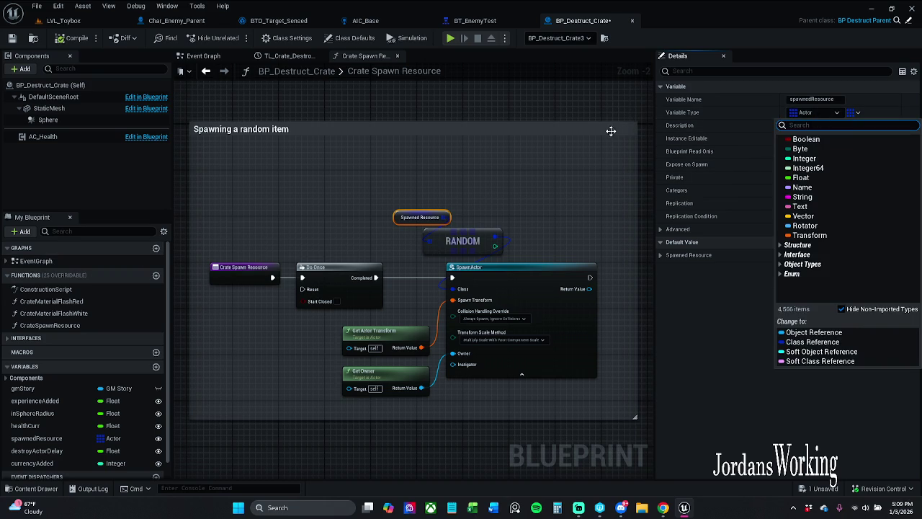
pyautogui.write('bp item')
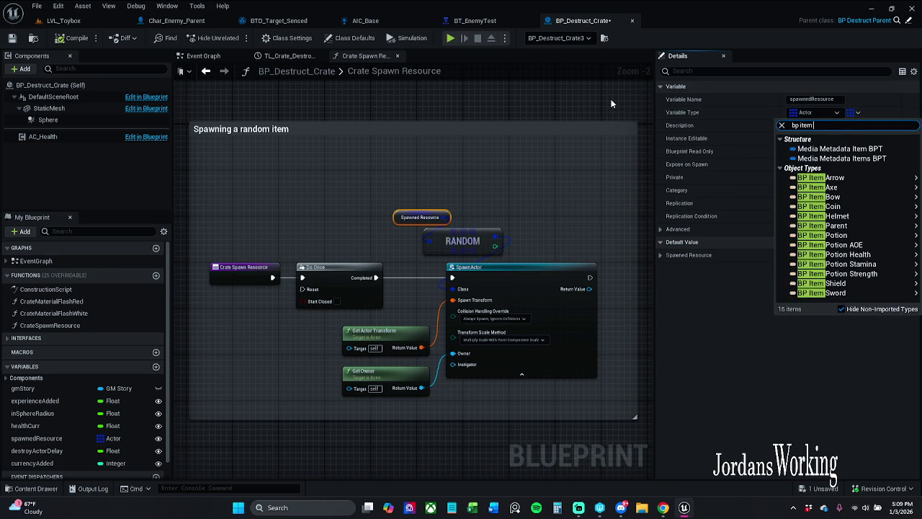
pyautogui.click(865, 249)
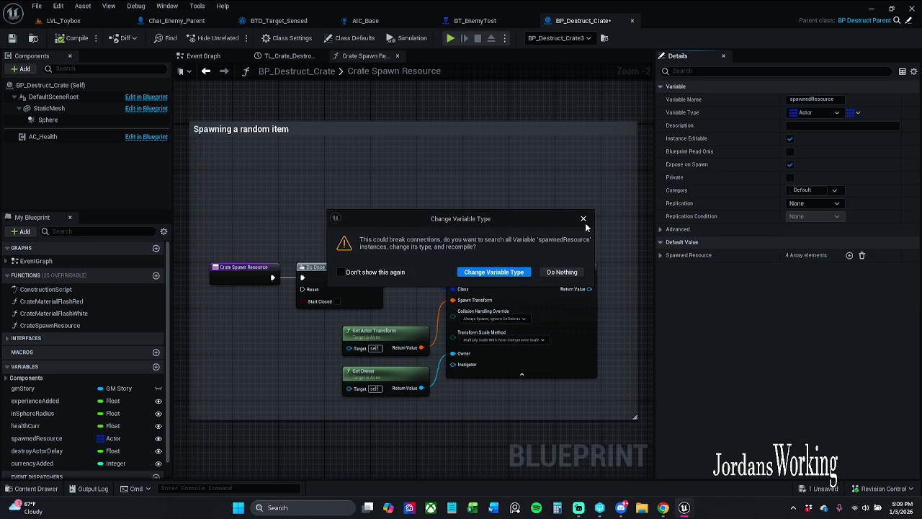
# Step: Try retyping spawnedResource as a BP Item Parent object reference, then cancel so it stays Actor
pyautogui.click(583, 219)
pyautogui.click(821, 113)
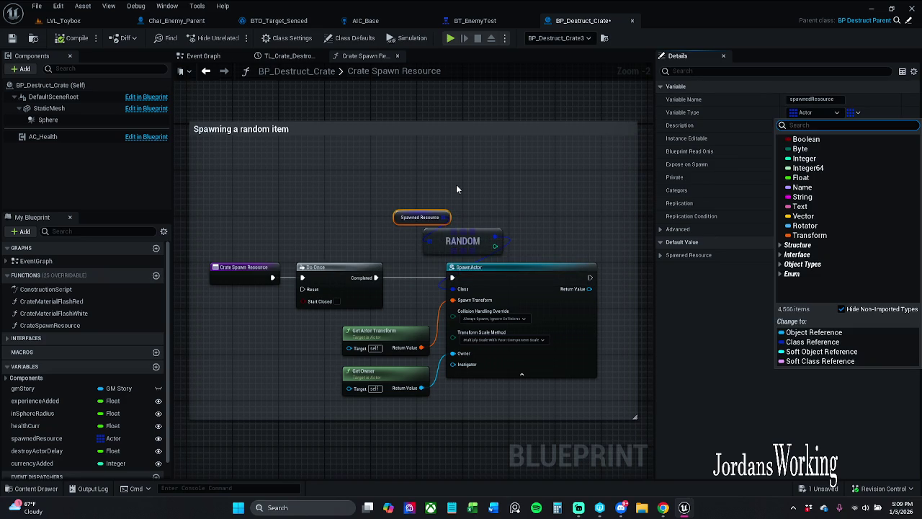
pyautogui.write('bpitem')
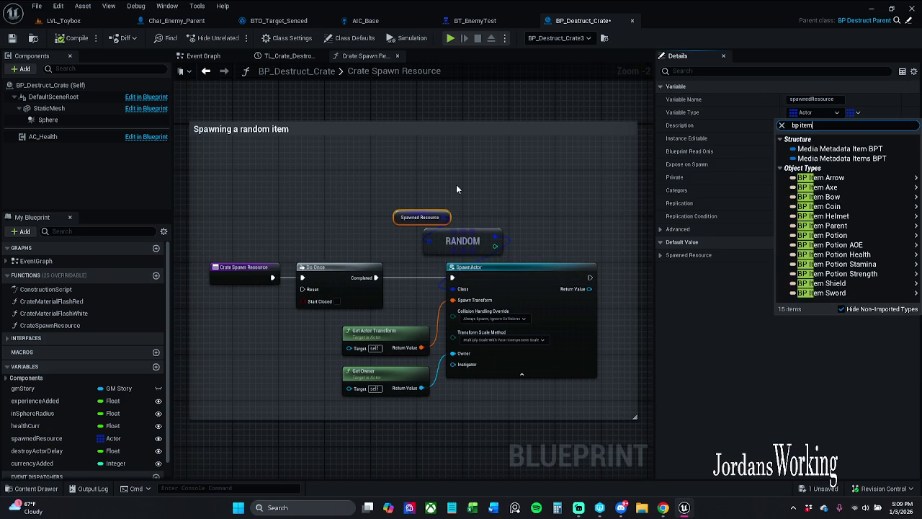
pyautogui.moveTo(794, 227)
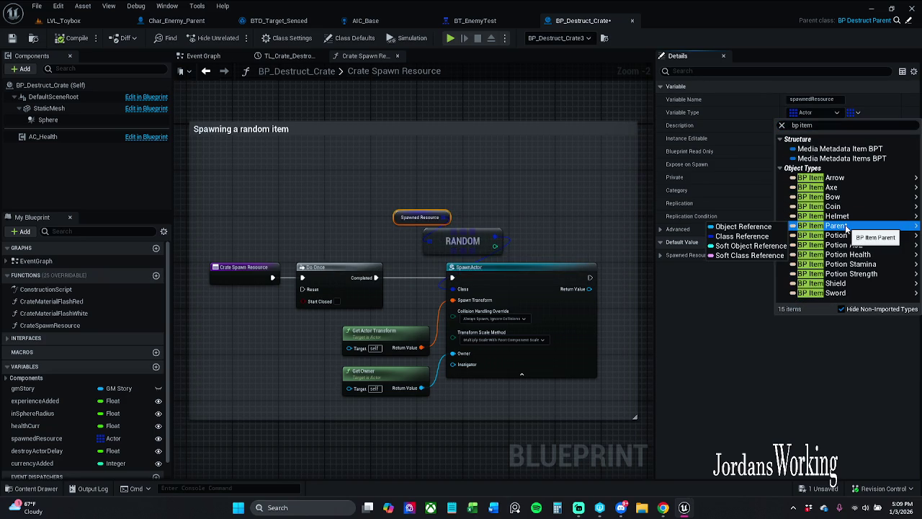
pyautogui.click(757, 225)
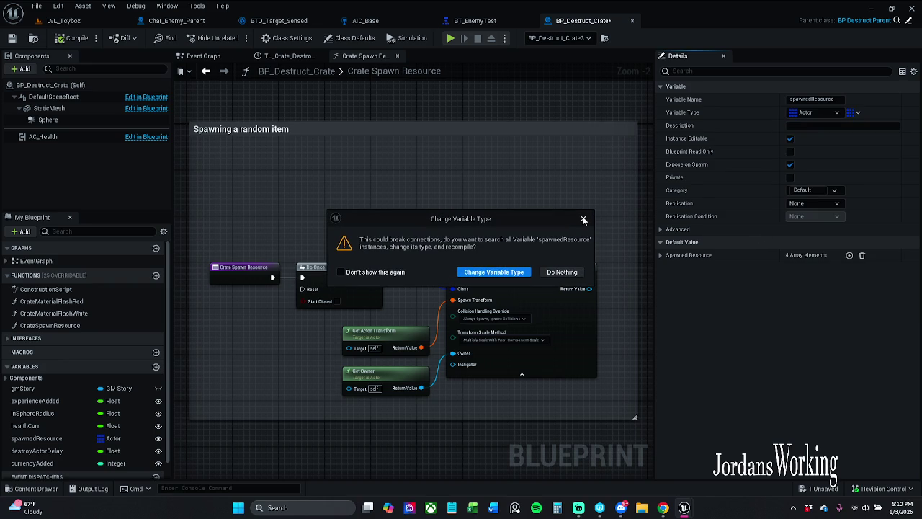
pyautogui.click(584, 220)
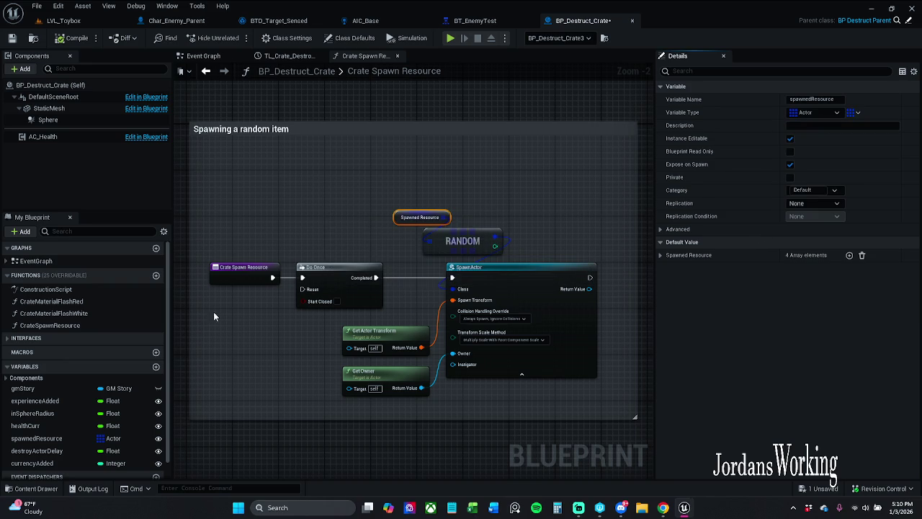
pyautogui.scroll(-1, 58, 442)
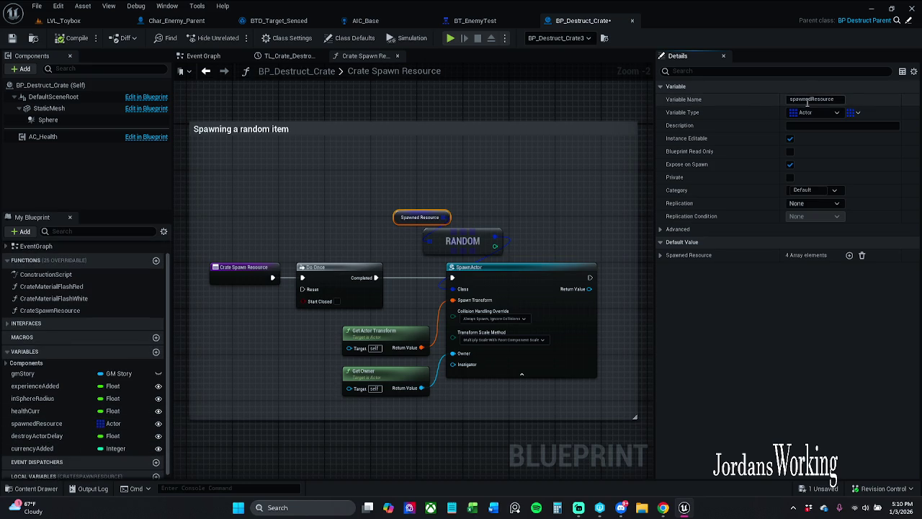
# Step: Select spawnedResource and add a new variable to BP_Destruct_Crate
pyautogui.click(811, 99)
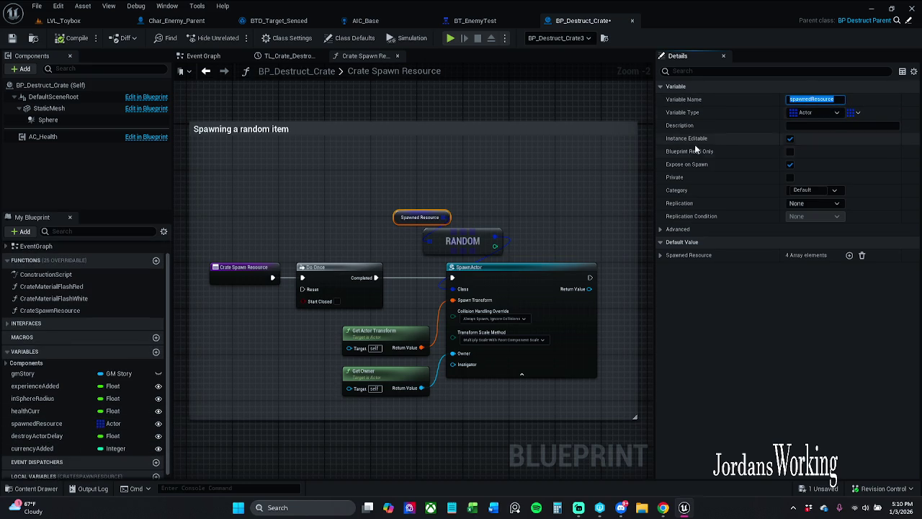
pyautogui.click(805, 106)
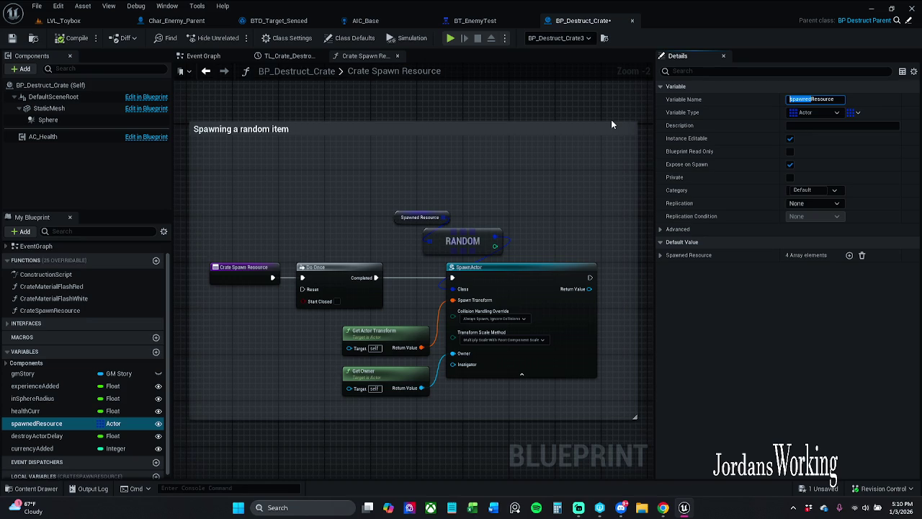
pyautogui.click(155, 352)
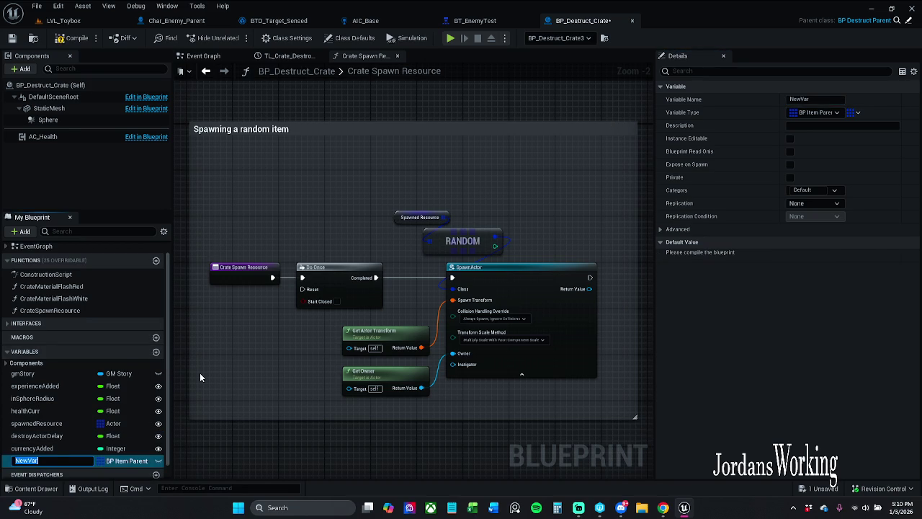
# Step: Rename the new variable to spawnedItem
pyautogui.press('Return')
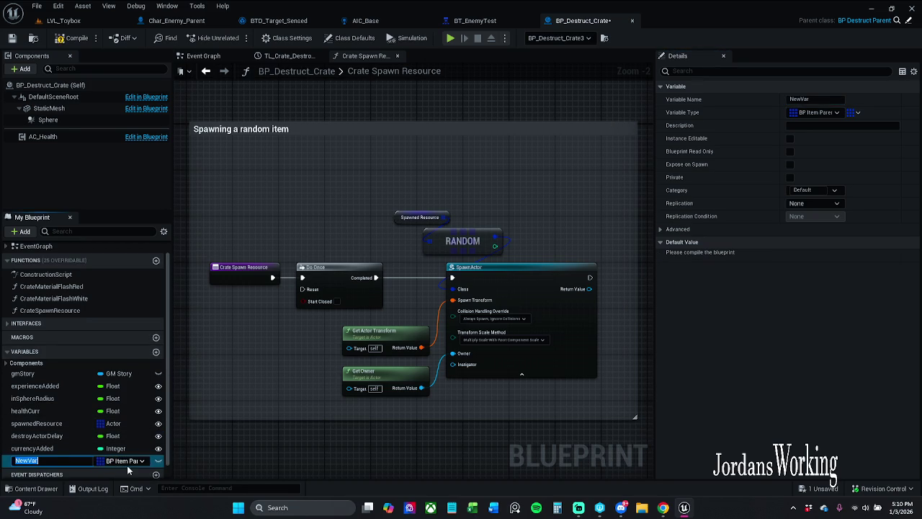
pyautogui.click(132, 461)
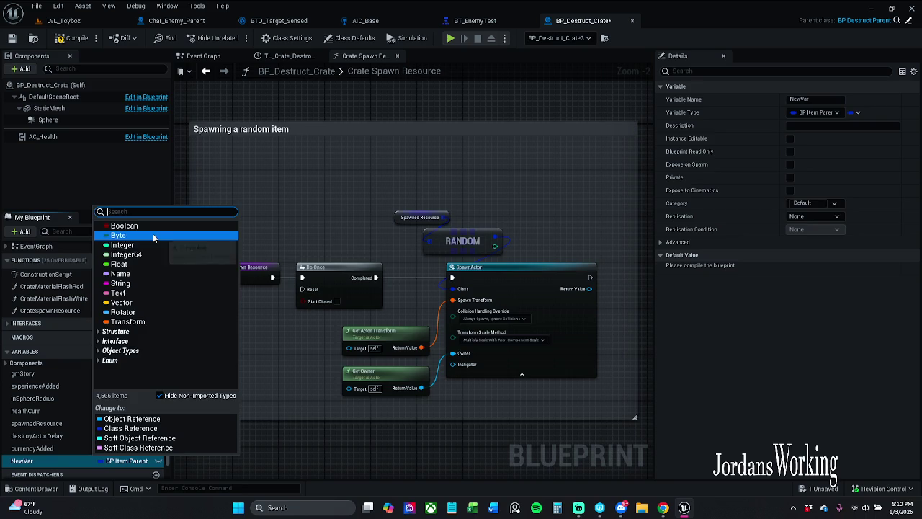
pyautogui.click(119, 223)
pyautogui.click(52, 459)
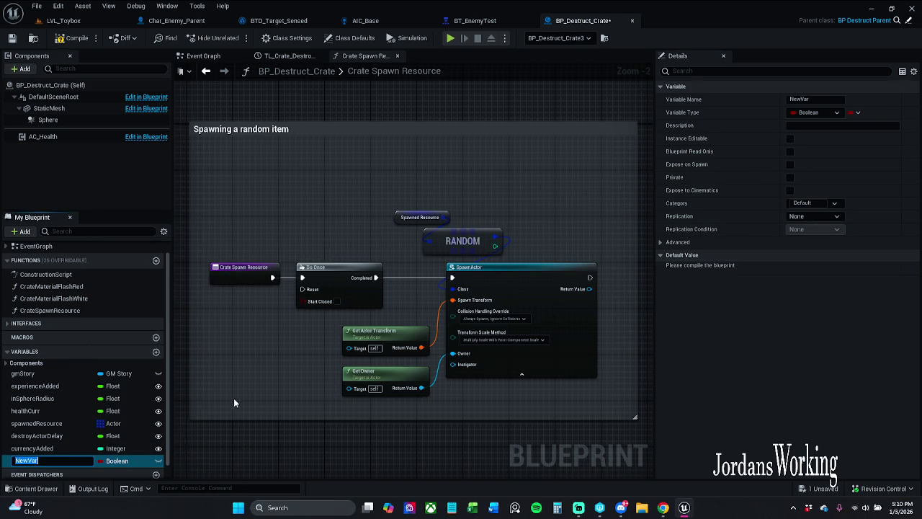
pyautogui.write('spawnedIt')
pyautogui.write('em')
pyautogui.press('Return')
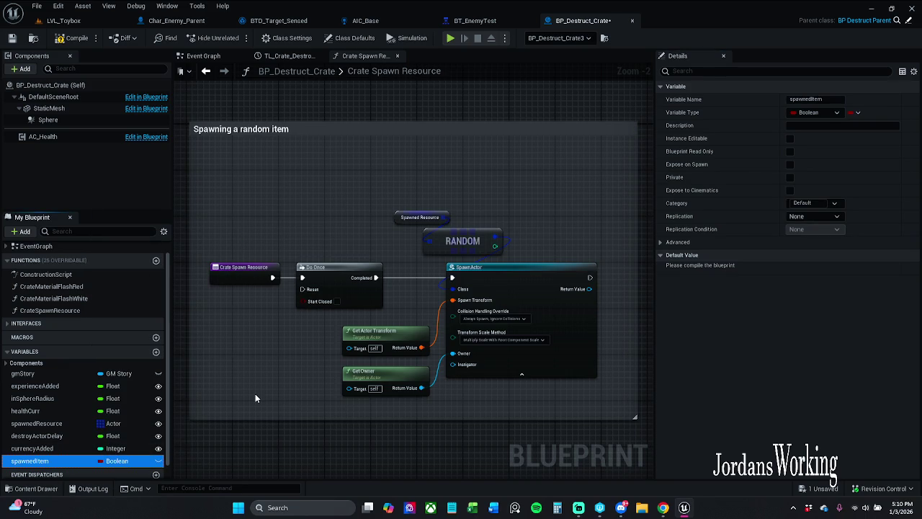
# Step: Make spawnedItem an array of BP Item Parent class references, then compile and save
pyautogui.click(115, 460)
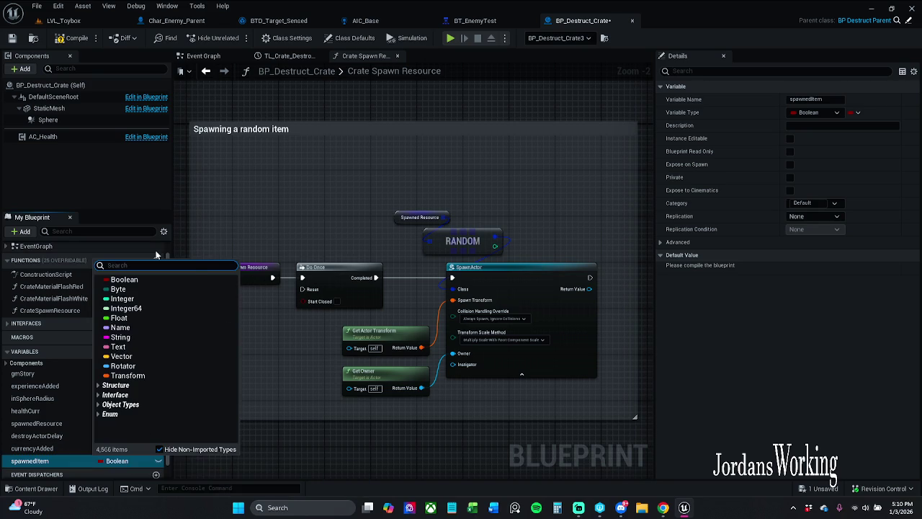
pyautogui.write('bp item')
pyautogui.moveTo(180, 365)
pyautogui.click(267, 380)
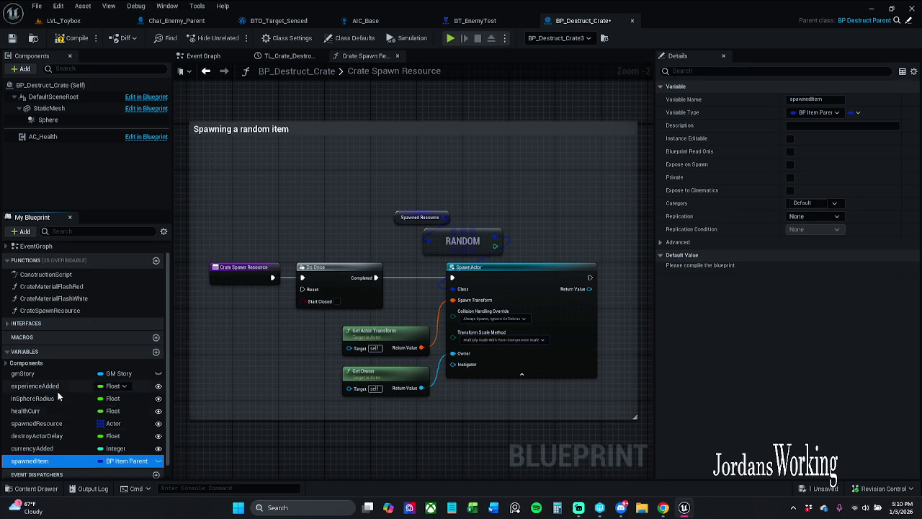
pyautogui.rightClick(111, 465)
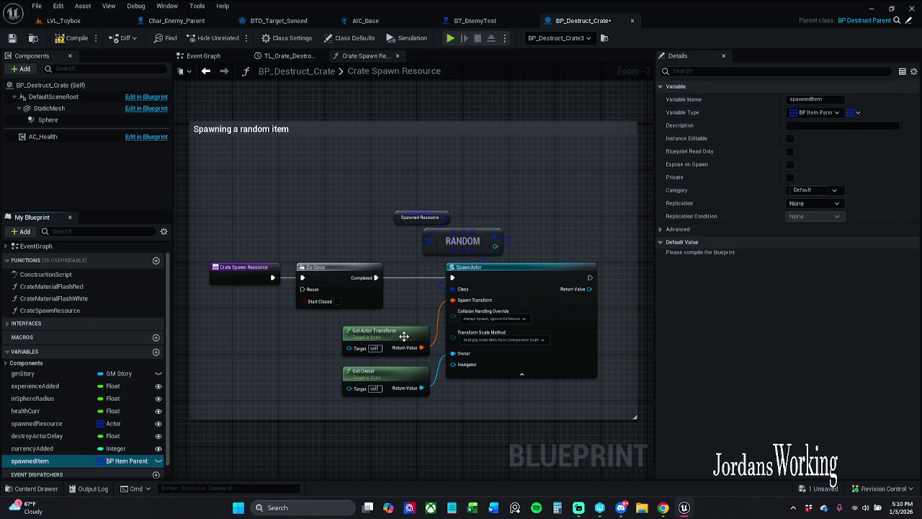
pyautogui.rightClick(113, 464)
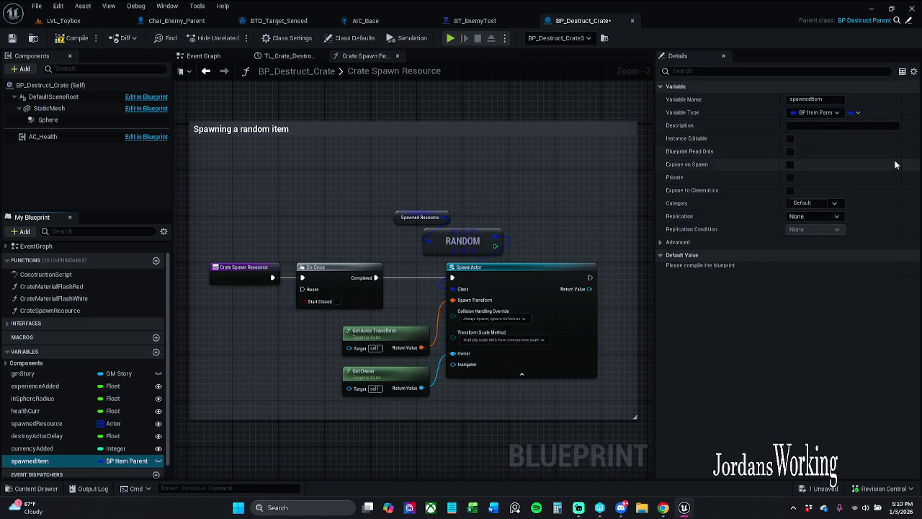
pyautogui.click(857, 113)
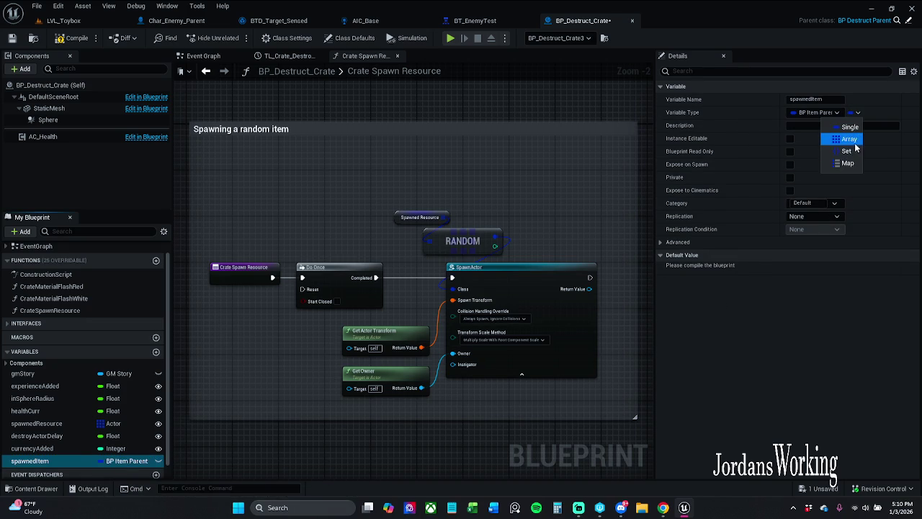
pyautogui.click(850, 141)
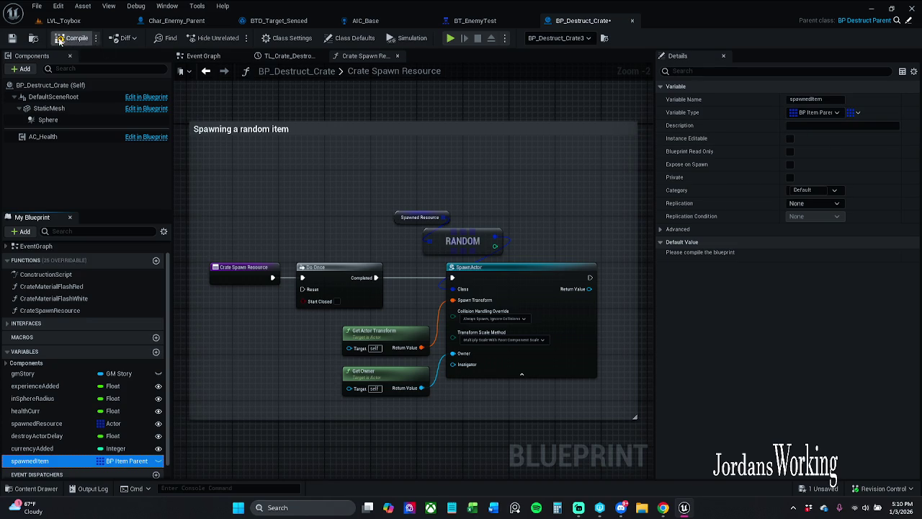
pyautogui.click(12, 39)
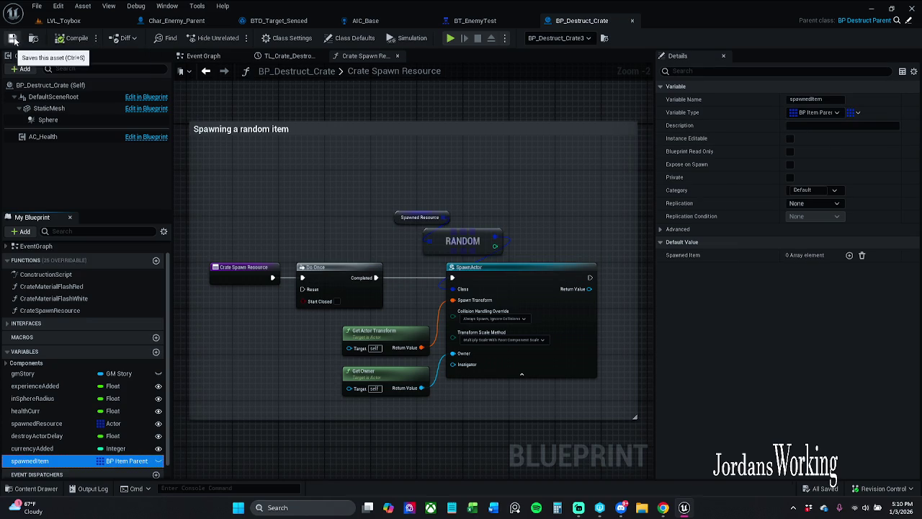
pyautogui.moveTo(277, 232); pyautogui.dragTo(289, 195)
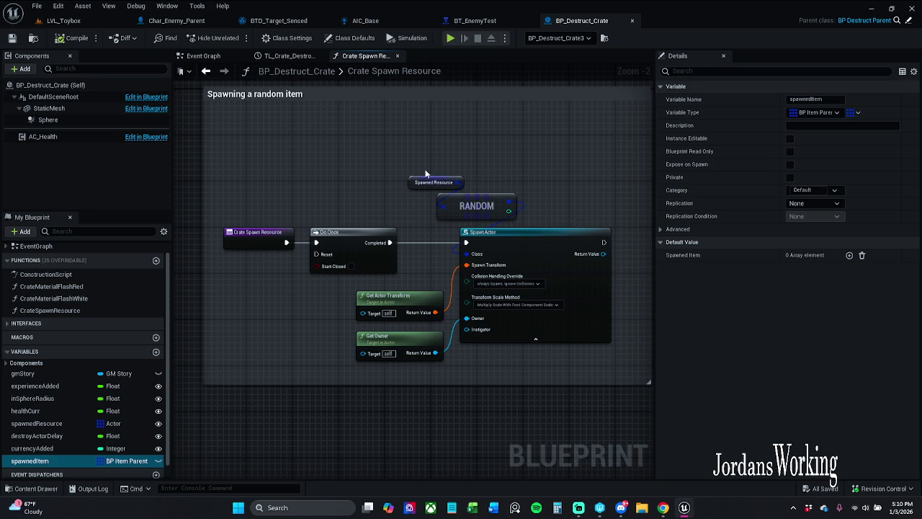
pyautogui.click(32, 488)
pyautogui.click(343, 166)
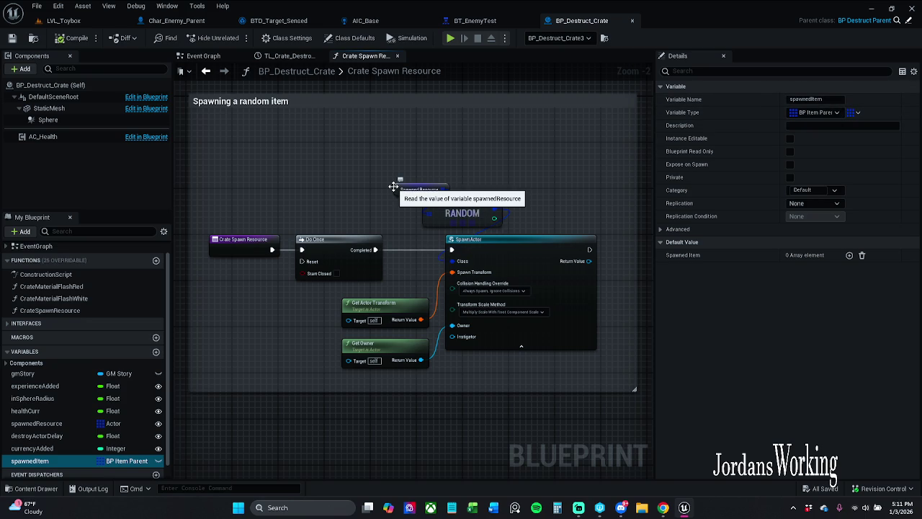
pyautogui.moveTo(387, 168)
pyautogui.mouseDown()
pyautogui.moveTo(449, 216)
pyautogui.moveTo(513, 160)
pyautogui.moveTo(435, 196)
pyautogui.moveTo(398, 198)
pyautogui.mouseUp()
pyautogui.moveTo(494, 182)
pyautogui.mouseDown()
pyautogui.moveTo(482, 180)
pyautogui.moveTo(462, 209)
pyautogui.moveTo(497, 154)
pyautogui.mouseUp()
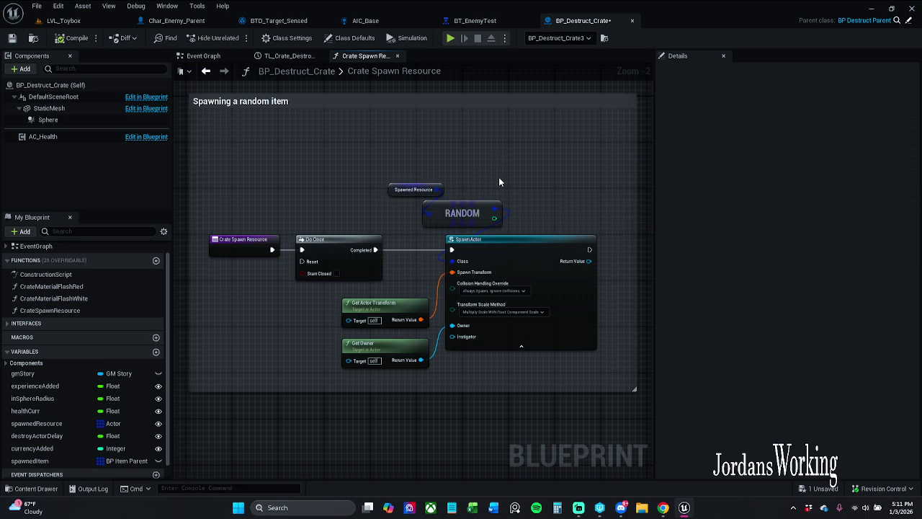
pyautogui.moveTo(435, 190); pyautogui.dragTo(453, 168)
pyautogui.write('random')
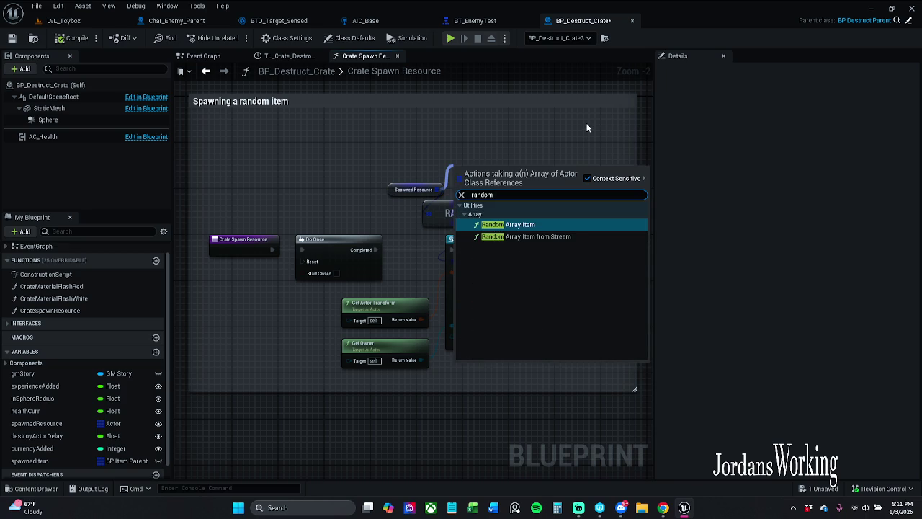
pyautogui.click(553, 222)
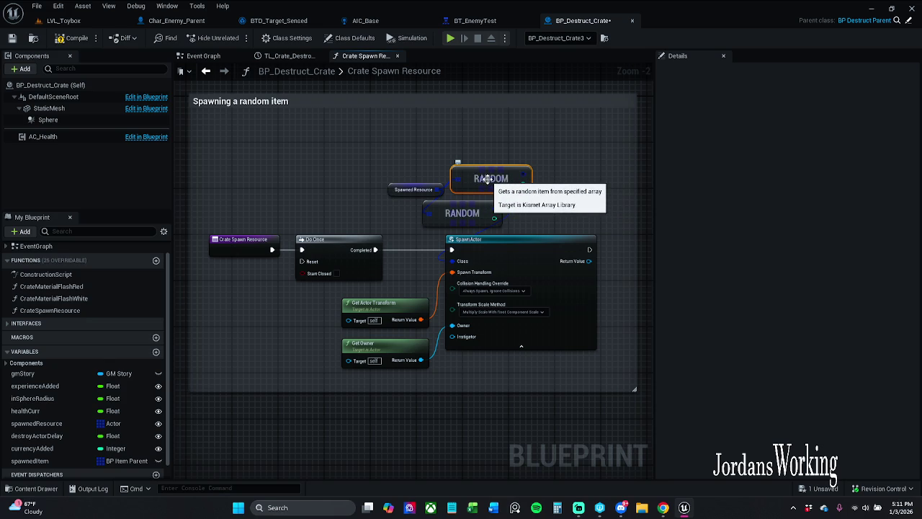
pyautogui.press('Delete')
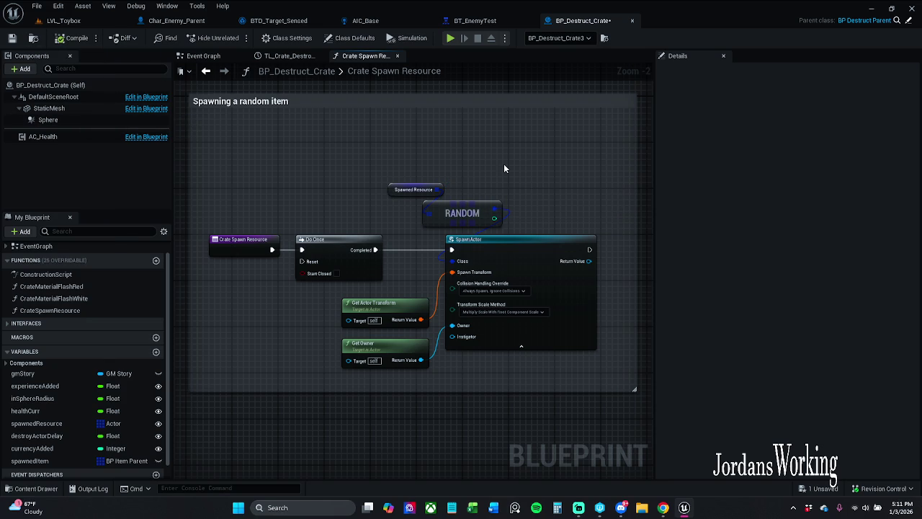
pyautogui.moveTo(505, 169); pyautogui.dragTo(504, 150)
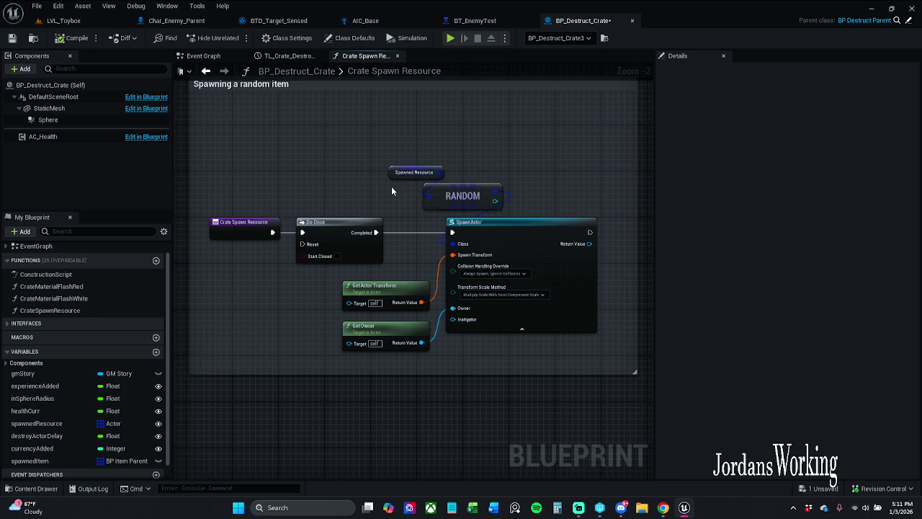
pyautogui.moveTo(388, 141)
pyautogui.mouseDown()
pyautogui.moveTo(453, 206)
pyautogui.moveTo(512, 389)
pyautogui.mouseUp()
pyautogui.click(445, 365)
pyautogui.hotkey('ctrl', 's')
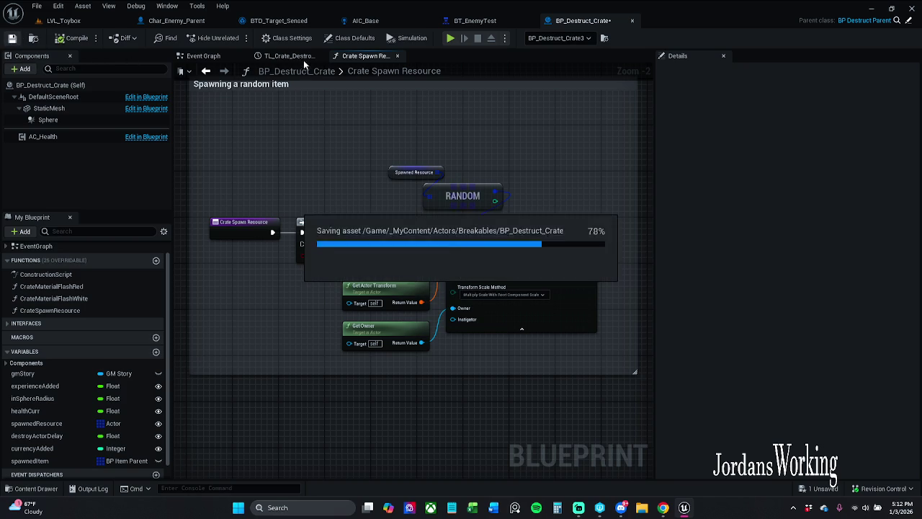
# Step: Open the TL_Crate_Destroyed timeline tab and close it again
pyautogui.click(304, 57)
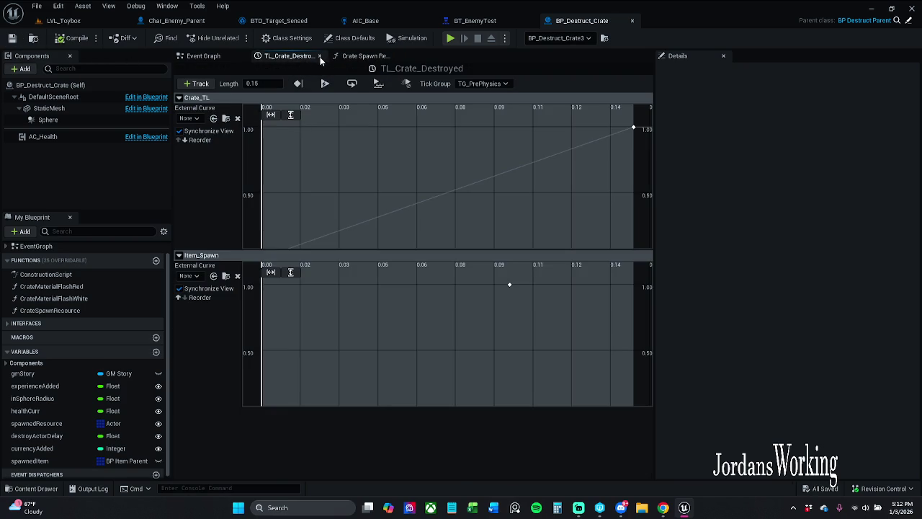
pyautogui.click(319, 55)
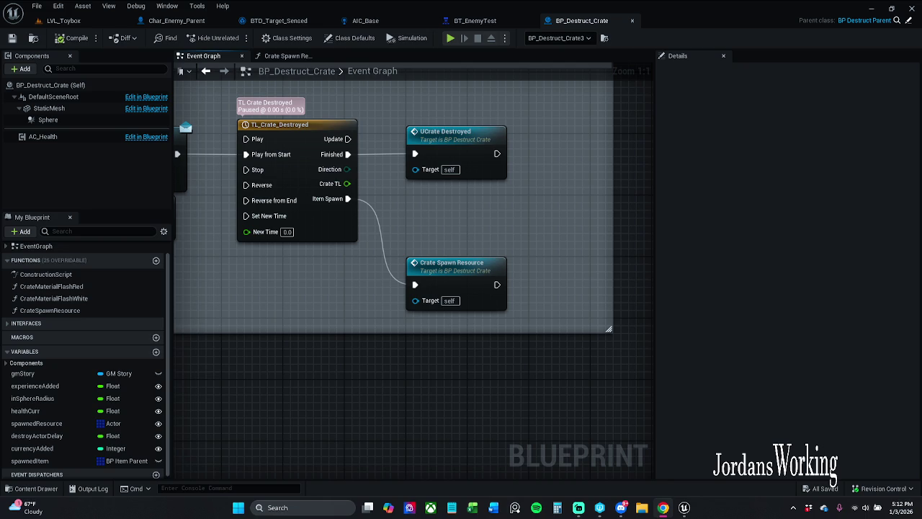
# Step: Straighten UCrate Destroyed onto TL_Crate_Destroyed's Finished wire and save BP_Destruct_Crate
pyautogui.click(454, 147)
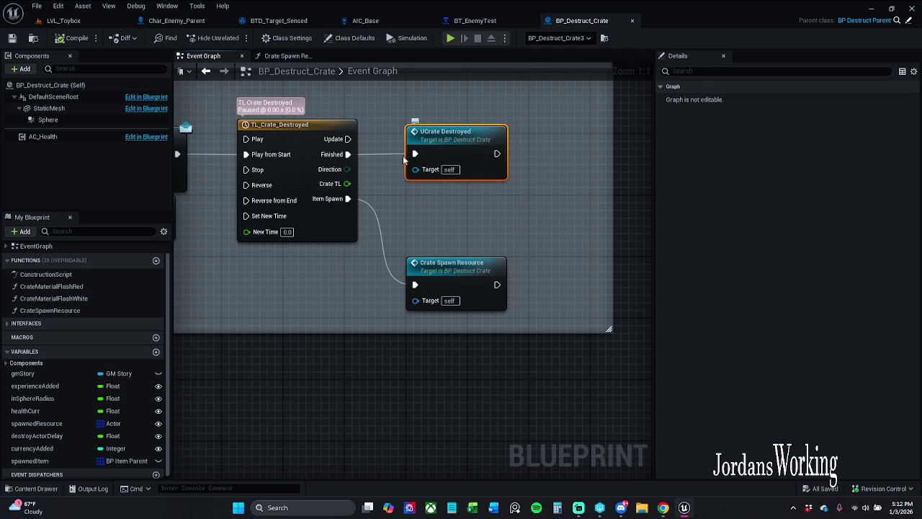
pyautogui.keyDown('ctrl'); pyautogui.click(317, 145); pyautogui.keyUp('ctrl')
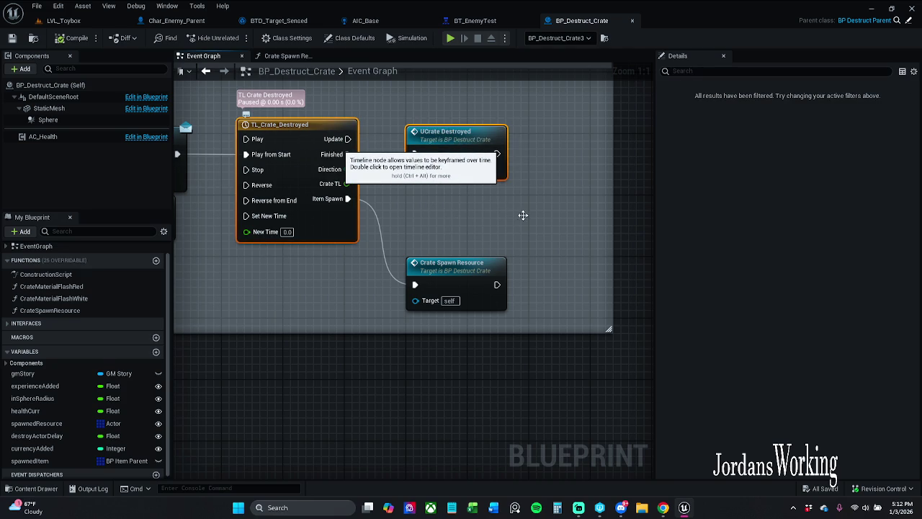
pyautogui.press('q')
pyautogui.click(535, 160)
pyautogui.click(13, 39)
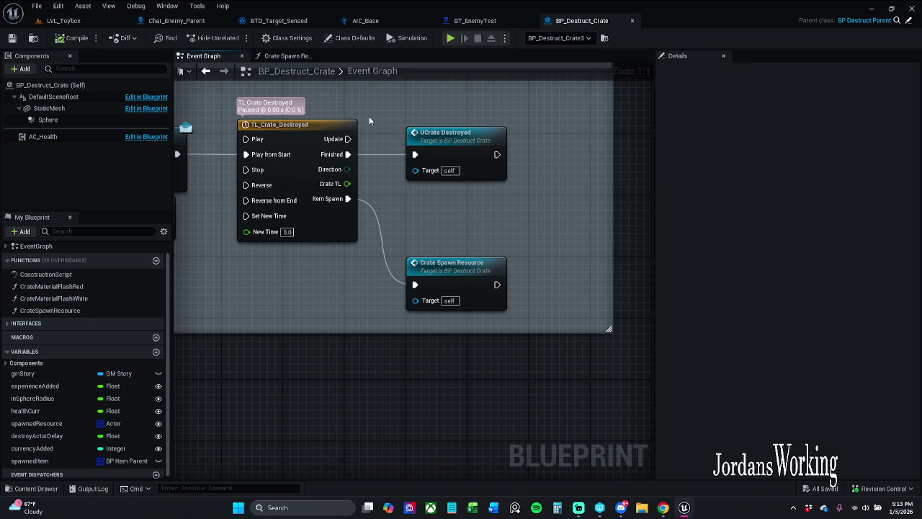
pyautogui.click(288, 56)
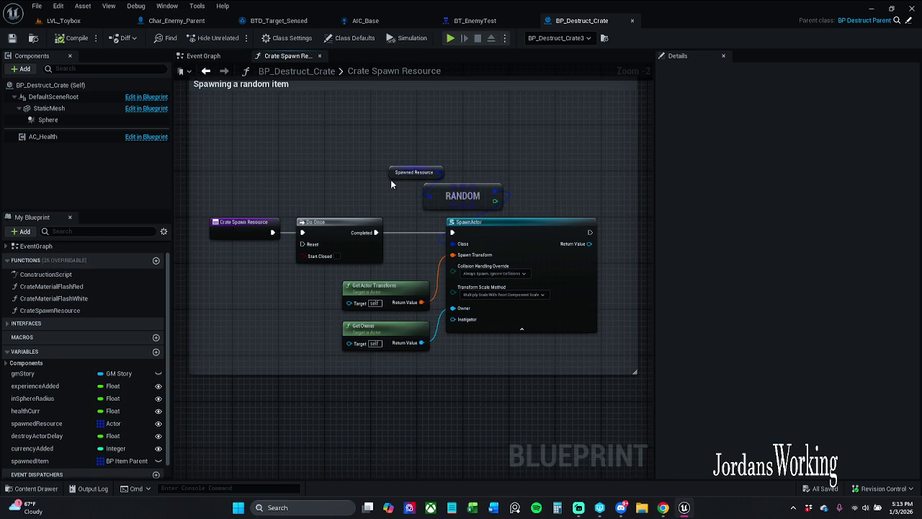
# Step: Place a Spawned Item getter beside Spawned Resource above the RANDOM node and save
pyautogui.click(43, 462)
pyautogui.moveTo(40, 464)
pyautogui.mouseDown()
pyautogui.moveTo(429, 232)
pyautogui.moveTo(440, 204)
pyautogui.moveTo(413, 189)
pyautogui.moveTo(356, 191)
pyautogui.moveTo(452, 141)
pyautogui.mouseUp()
pyautogui.moveTo(362, 199); pyautogui.dragTo(397, 176)
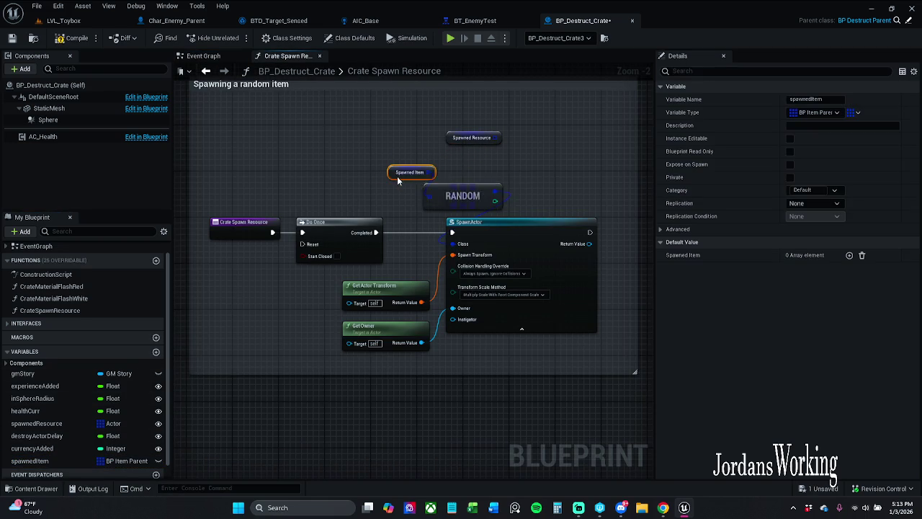
pyautogui.click(13, 39)
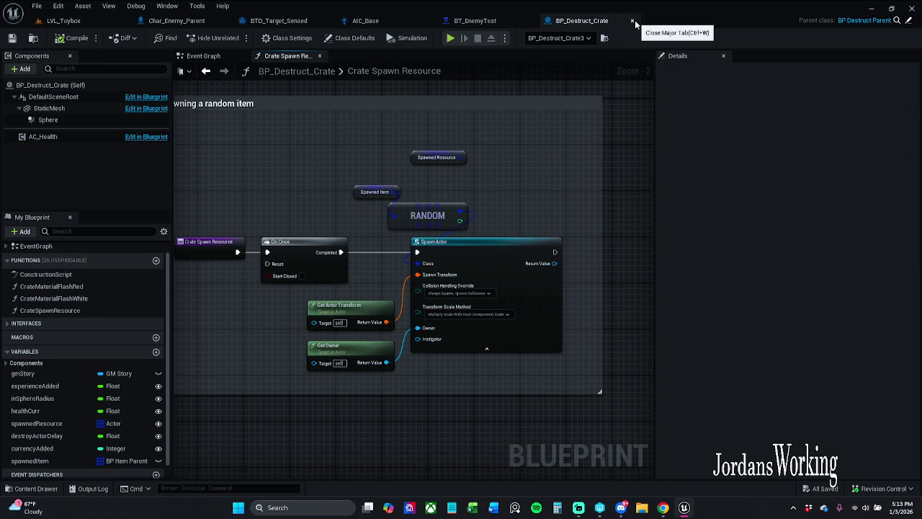
pyautogui.click(64, 20)
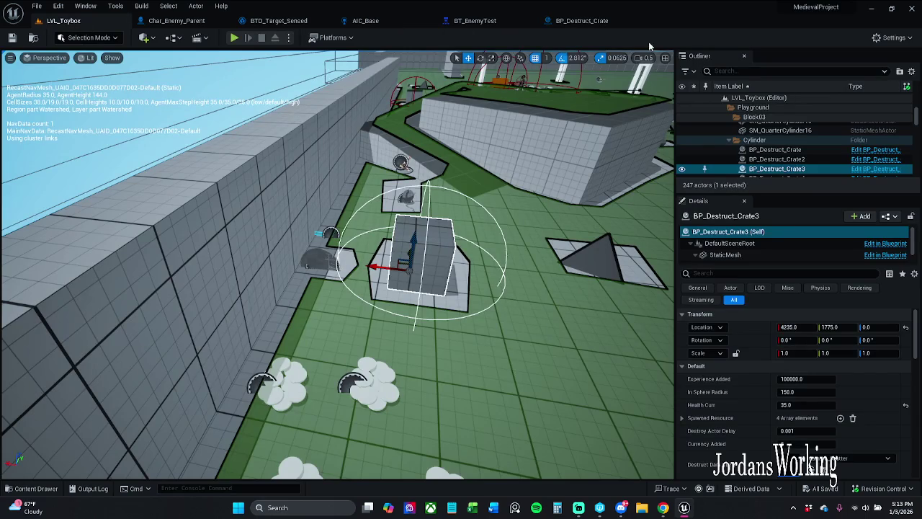
# Step: Close BP_Destruct_Crate and start Play-in-Editor from the LVL_Toybox level
pyautogui.click(618, 21)
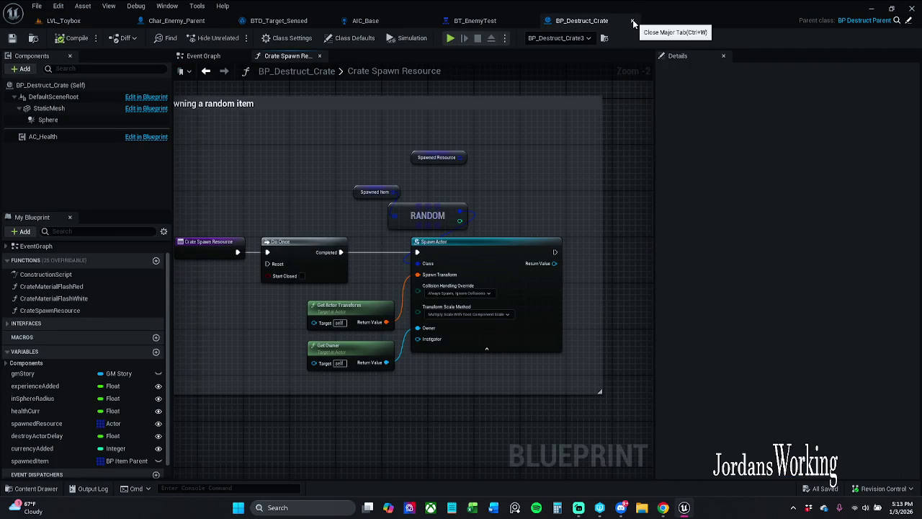
pyautogui.click(633, 22)
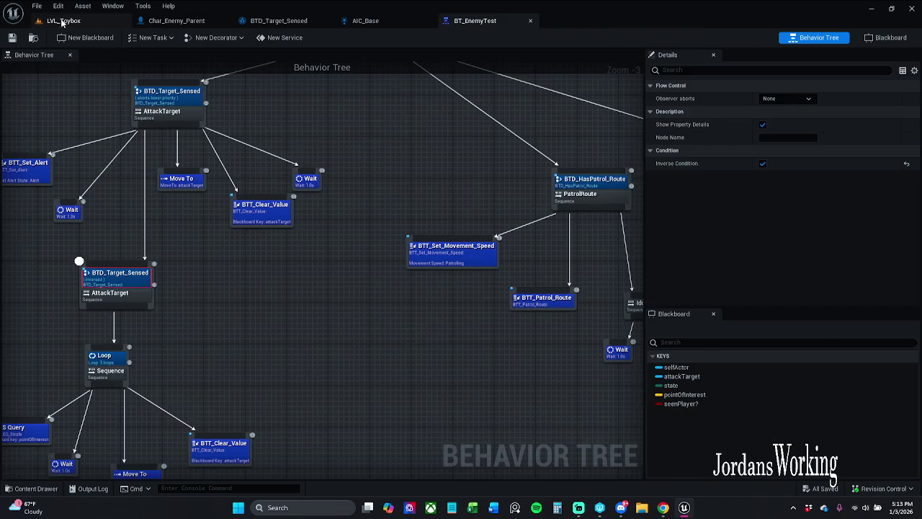
pyautogui.click(63, 21)
pyautogui.click(240, 38)
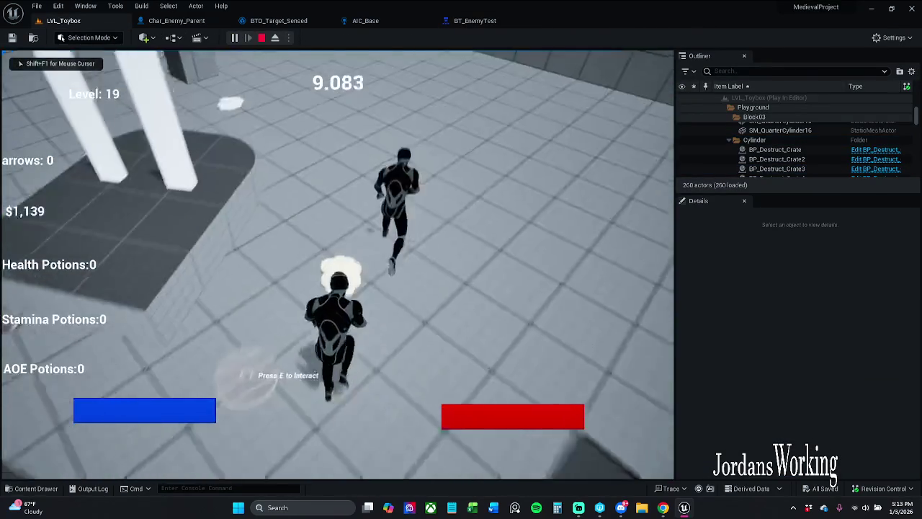
# Step: Run the character around the arena until the countdown ends, then stop the session
pyautogui.press('w')
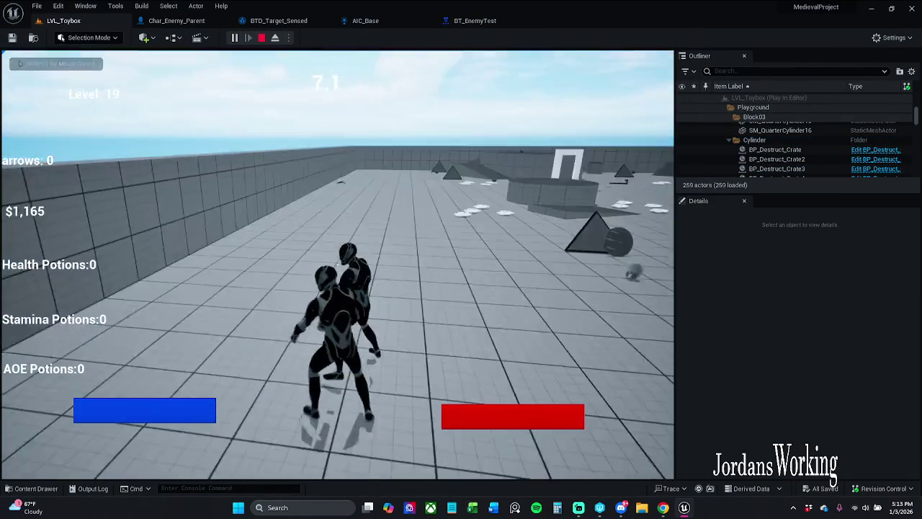
pyautogui.press('w')
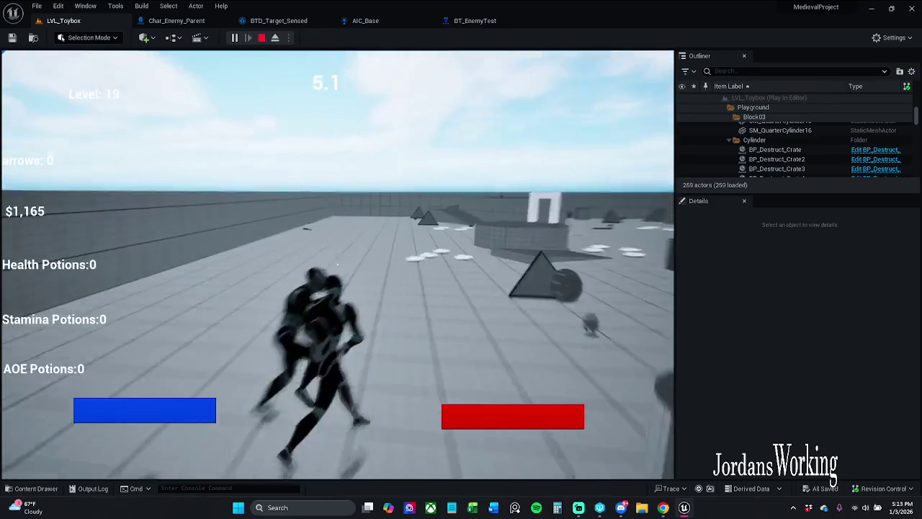
pyautogui.press('w')
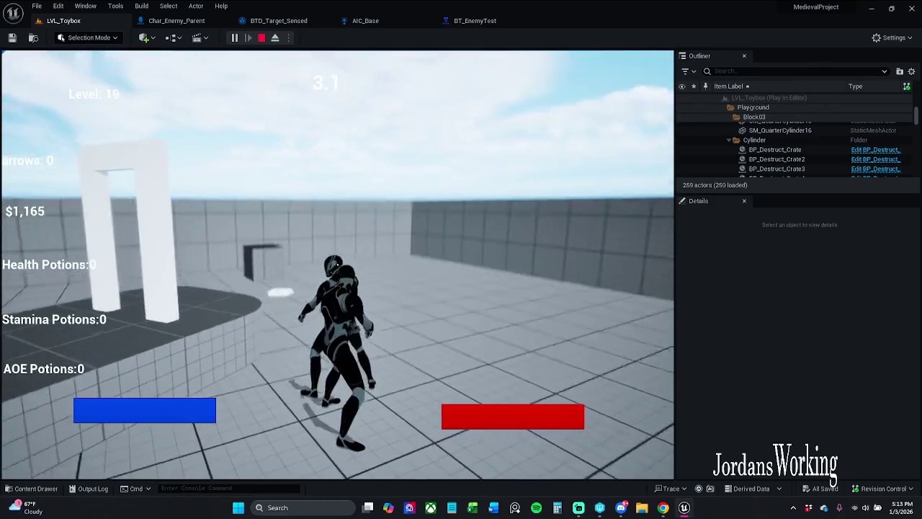
pyautogui.press('w')
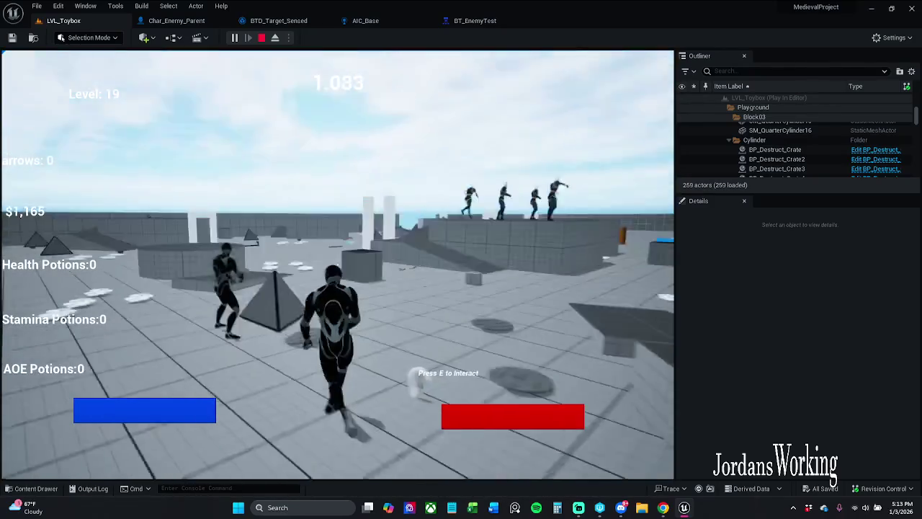
pyautogui.press('w')
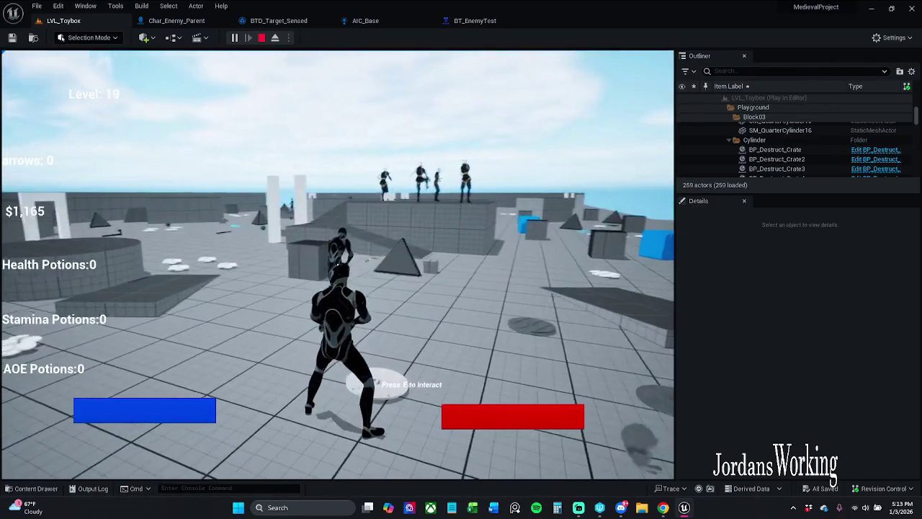
pyautogui.press('Escape')
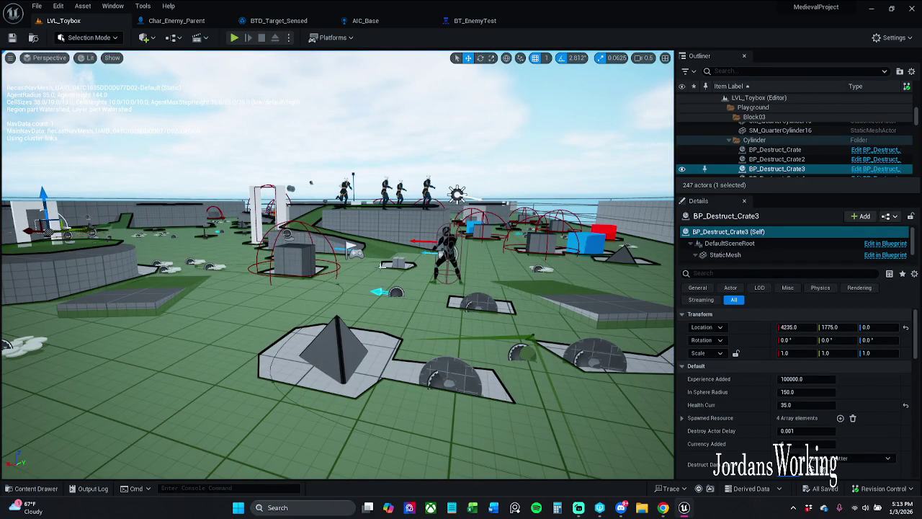
# Step: Check the Windows entry in the Platforms dropdown, then dismiss the list
pyautogui.click(343, 39)
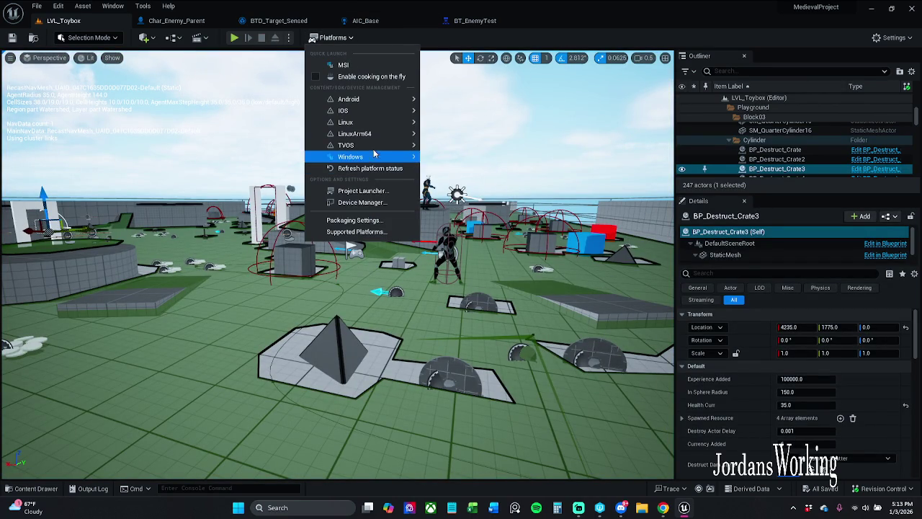
pyautogui.moveTo(376, 157)
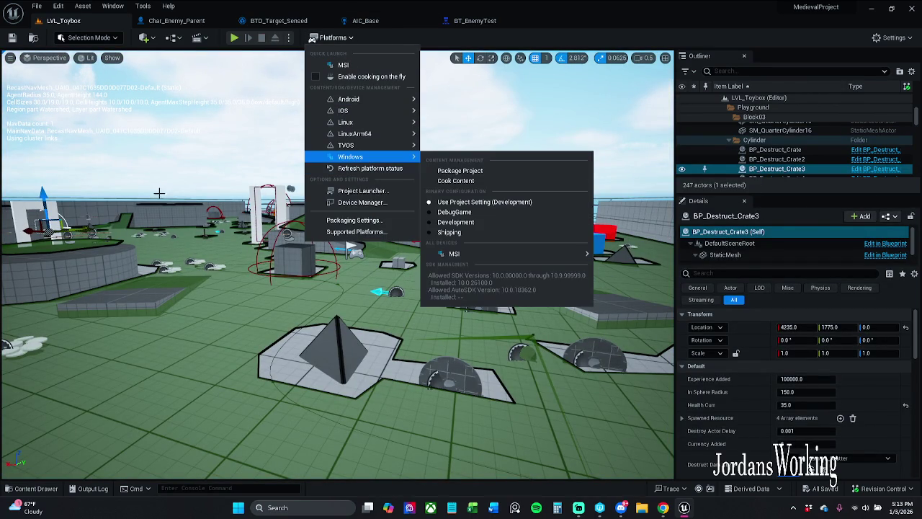
pyautogui.click(106, 193)
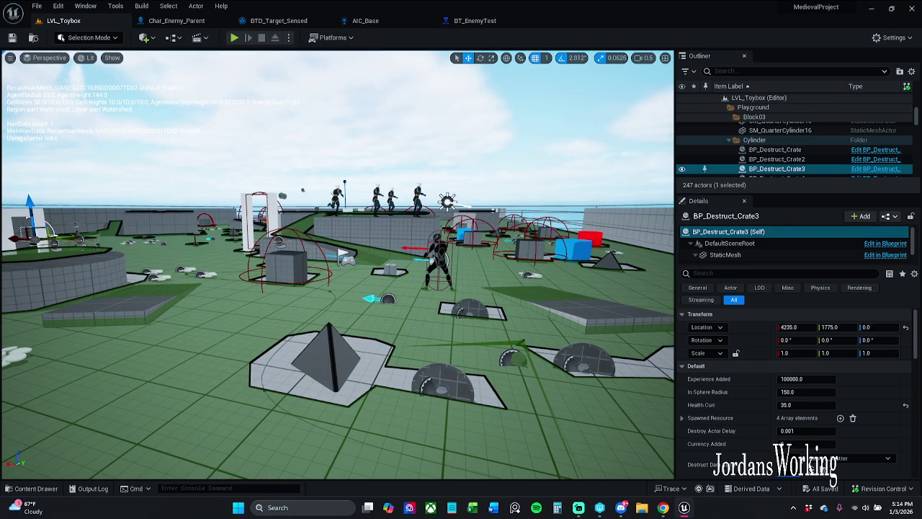
pyautogui.hotkey('alt', 'Tab')
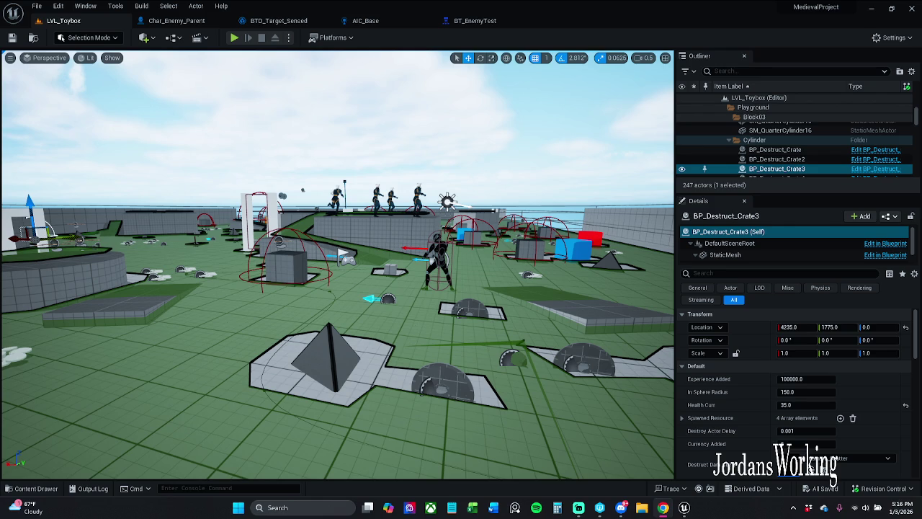
pyautogui.click(518, 22)
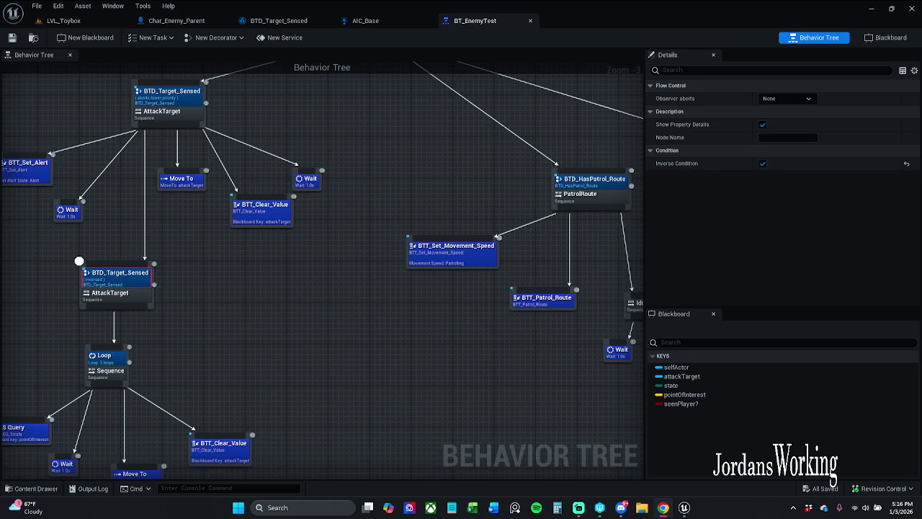
# Step: Inspect the Loop decorator and lower AttackTarget sequence settings in BT_EnemyTest
pyautogui.moveTo(237, 294); pyautogui.dragTo(288, 283)
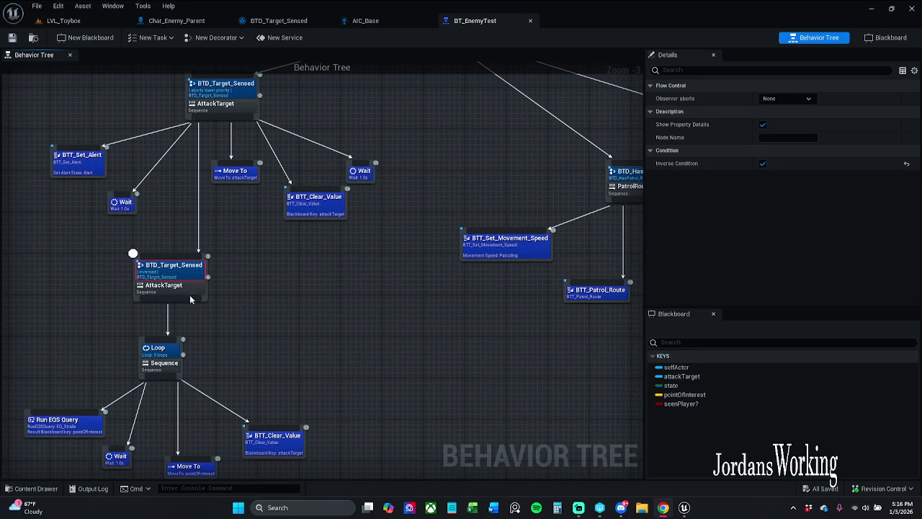
pyautogui.moveTo(230, 293); pyautogui.dragTo(255, 289)
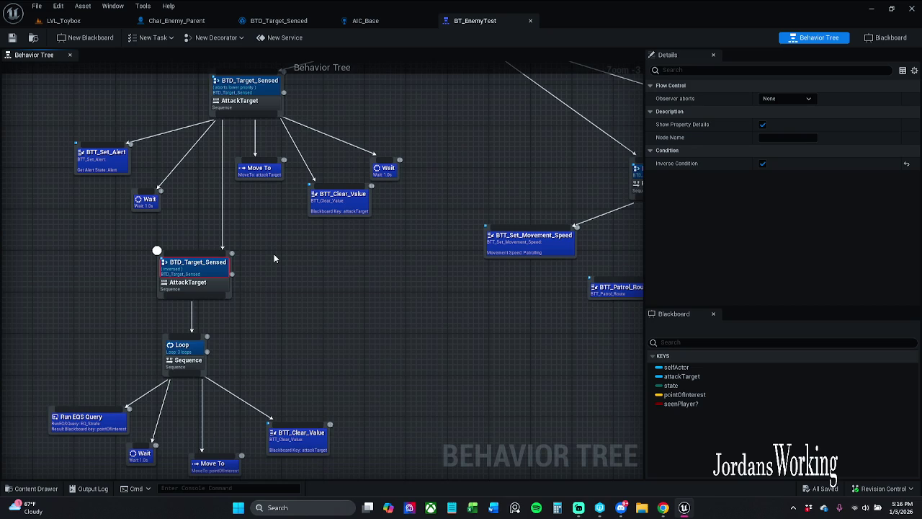
pyautogui.click(791, 99)
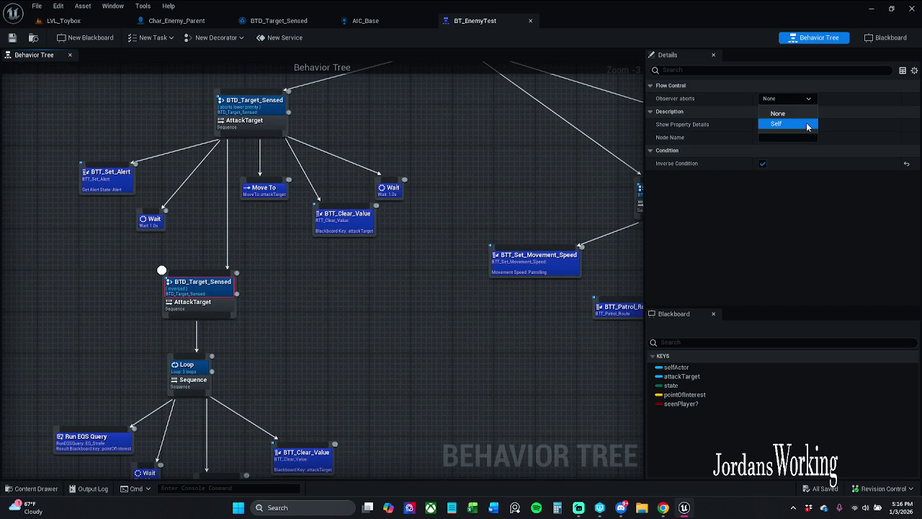
pyautogui.click(340, 373)
pyautogui.click(191, 365)
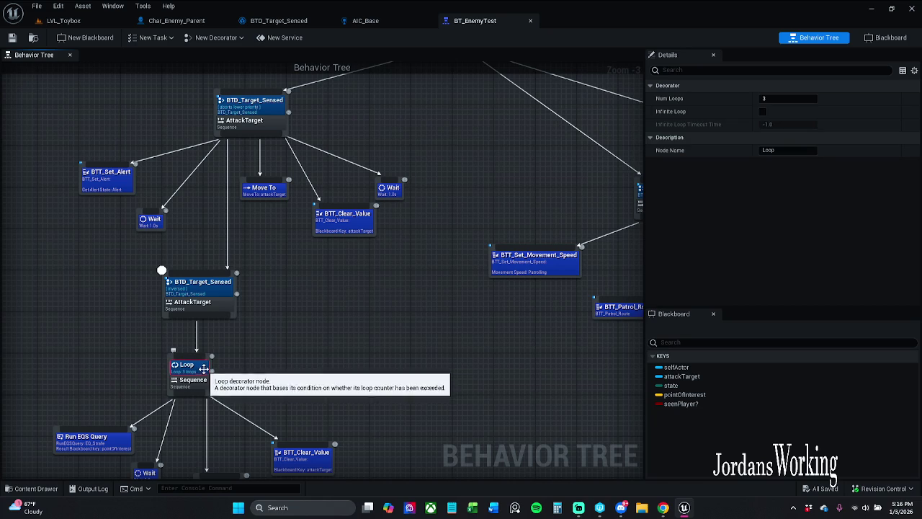
pyautogui.click(209, 299)
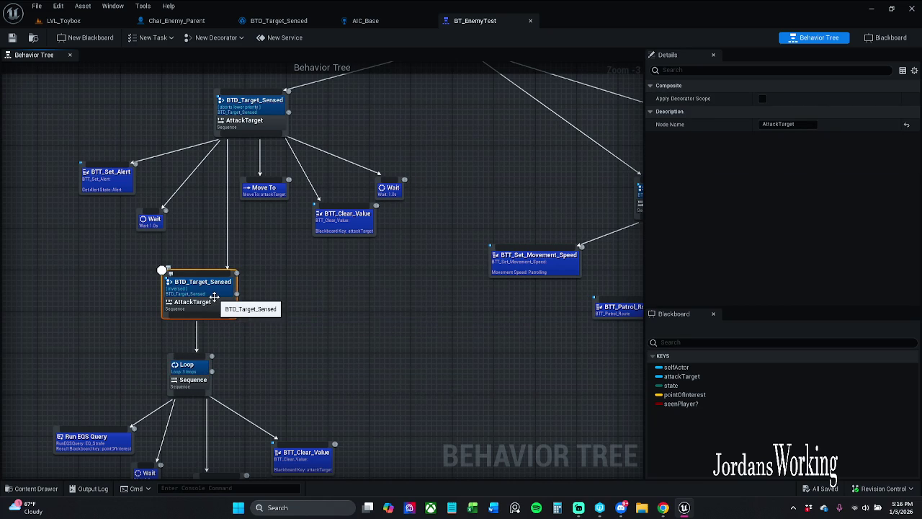
pyautogui.click(214, 297)
pyautogui.click(206, 310)
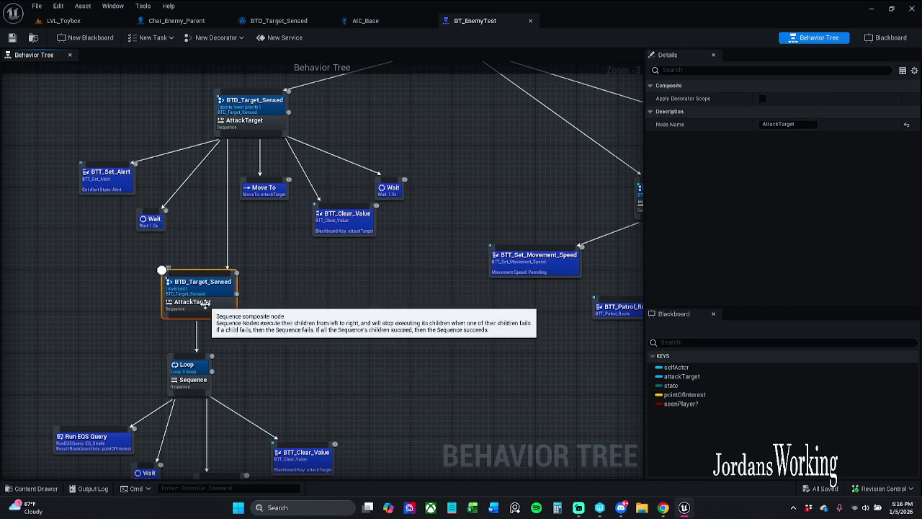
# Step: Set the inverted BTD_Target_Sensed decorator's Observer aborts to Self and save the tree
pyautogui.click(199, 282)
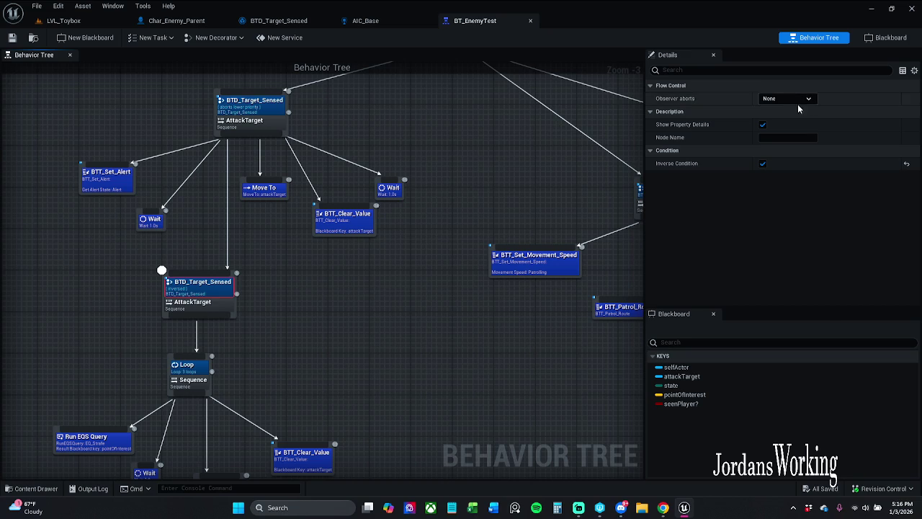
pyautogui.click(788, 99)
pyautogui.click(786, 113)
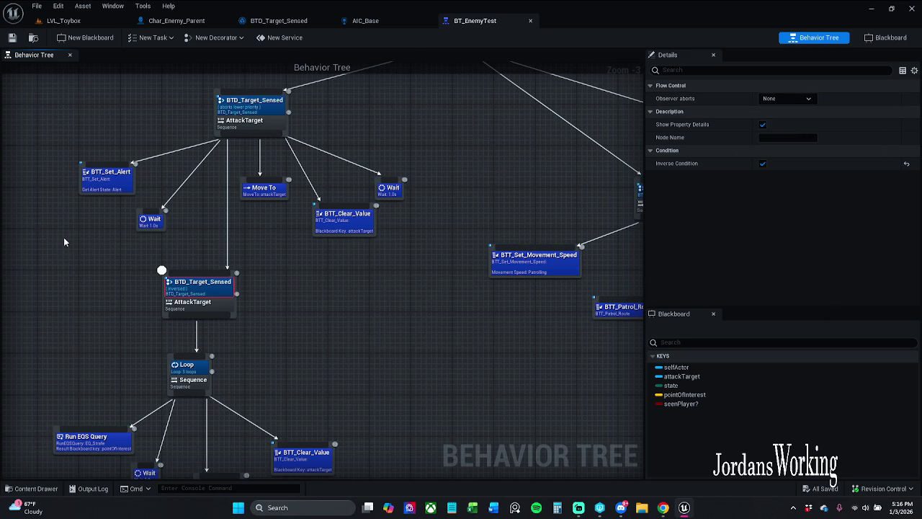
pyautogui.click(15, 39)
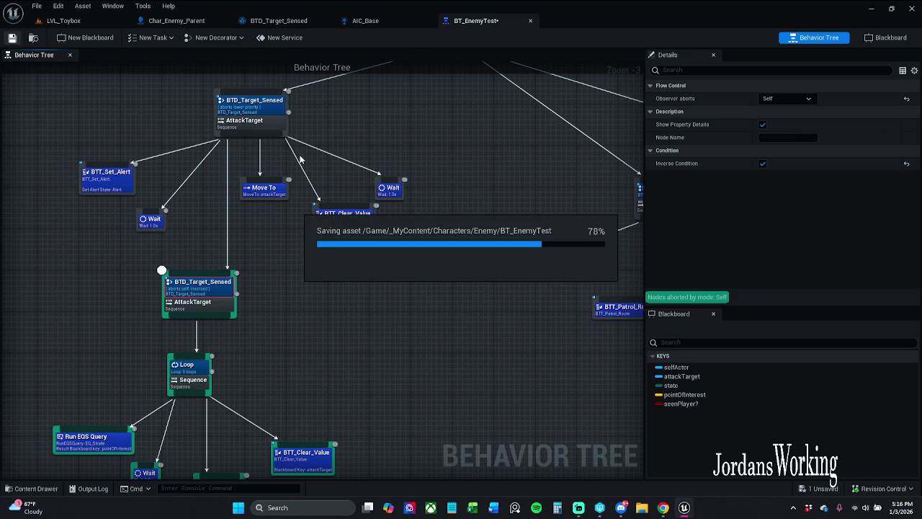
# Step: Compare the abort settings of the upper and inverted BTD_Target_Sensed decorators
pyautogui.click(256, 100)
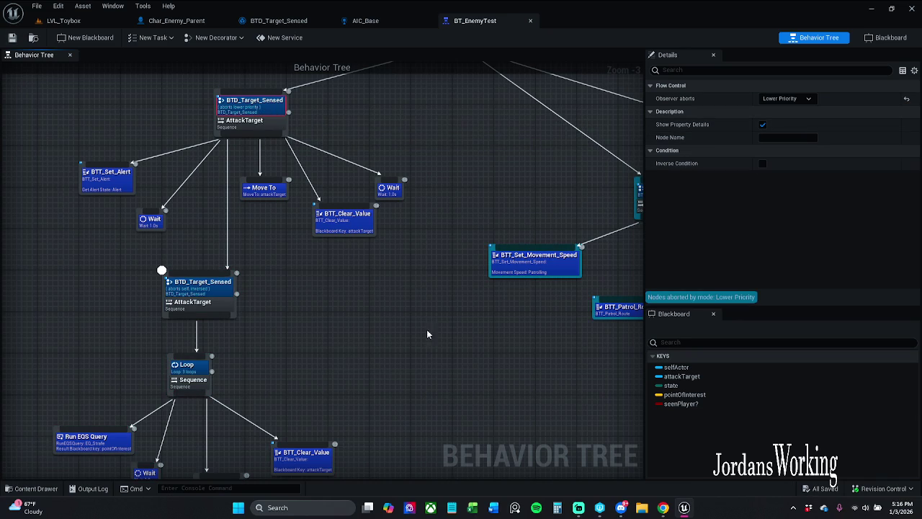
pyautogui.click(221, 291)
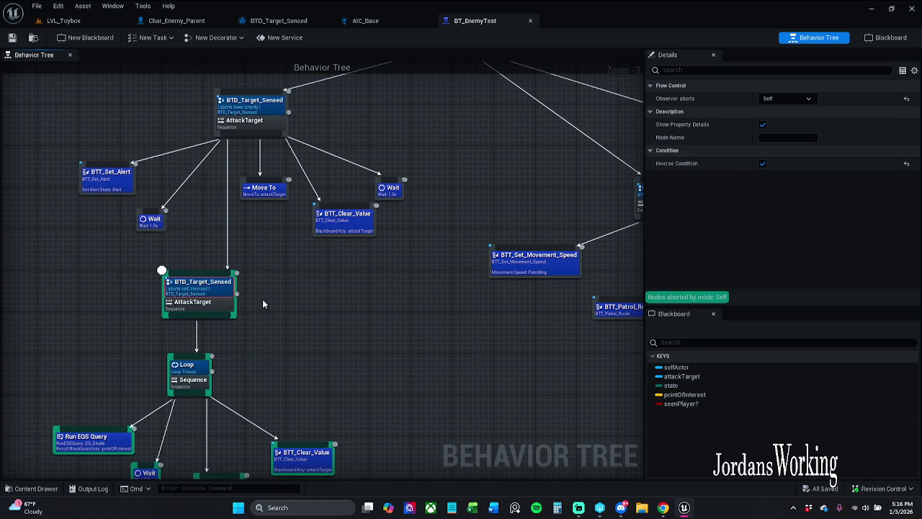
pyautogui.click(63, 20)
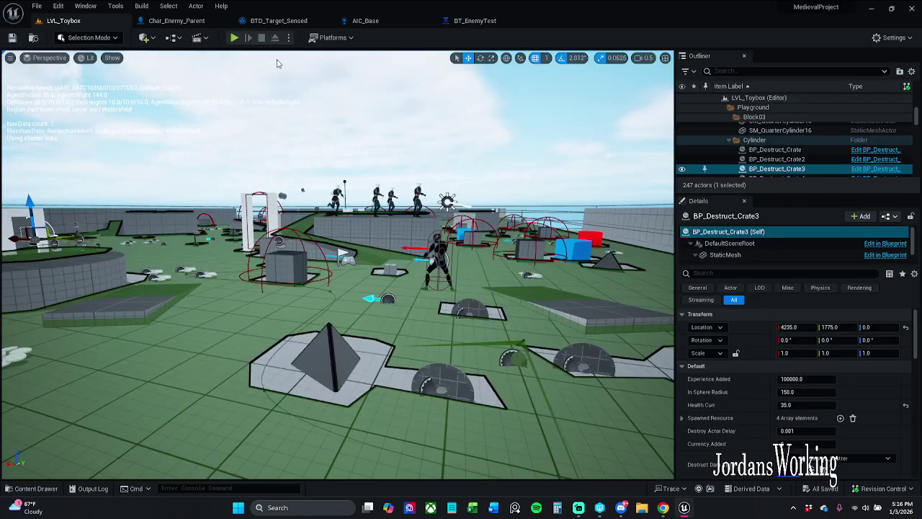
# Step: Play LVL_Toybox, run at the enemies to provoke attacks, then stop the session
pyautogui.click(234, 38)
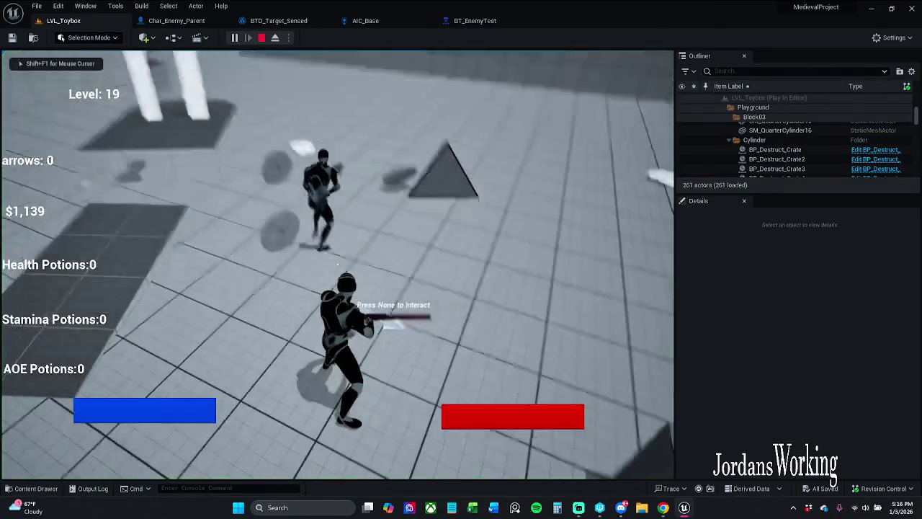
pyautogui.press('w')
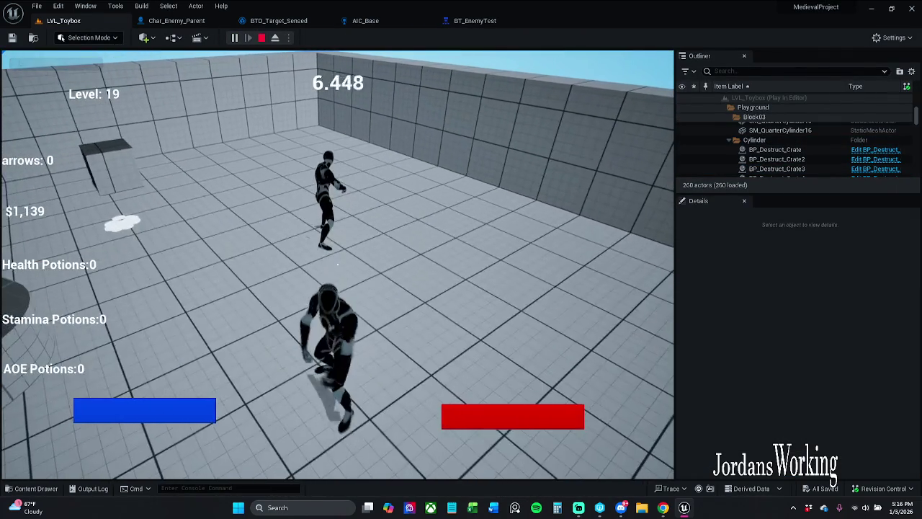
pyautogui.press('w')
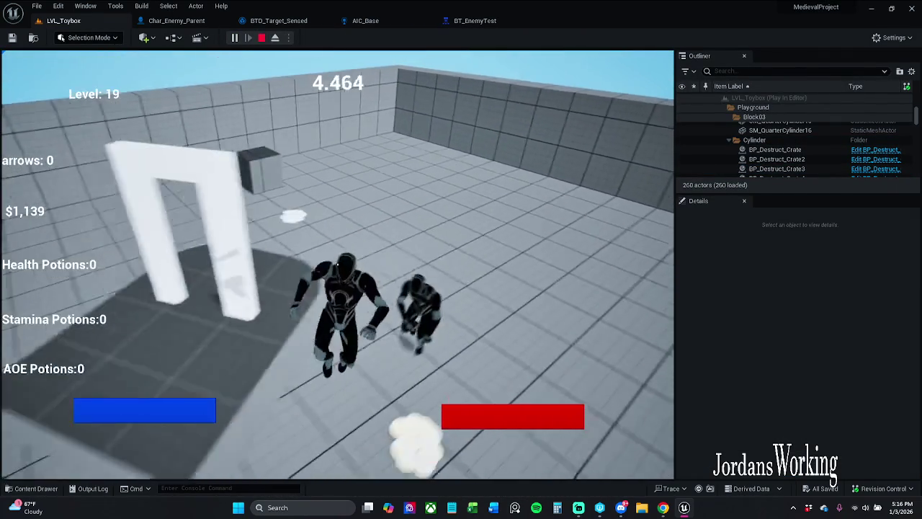
pyautogui.press('w')
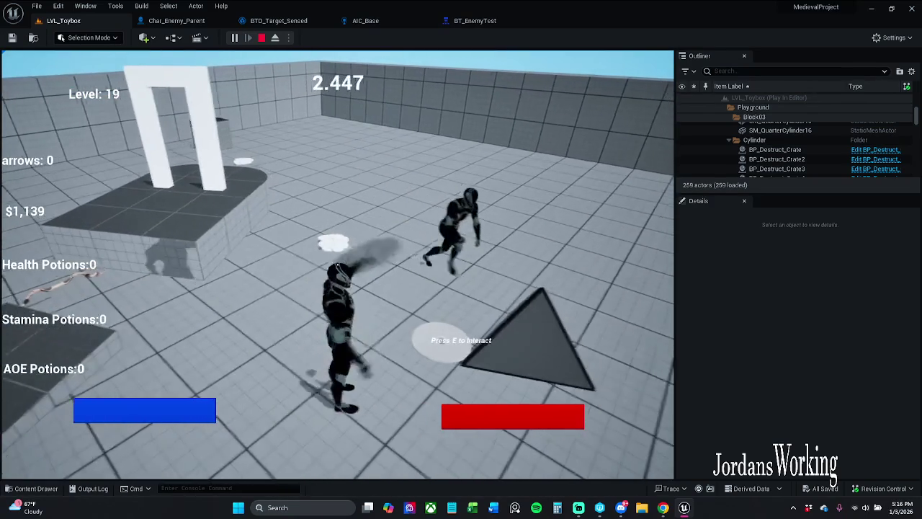
pyautogui.press('w')
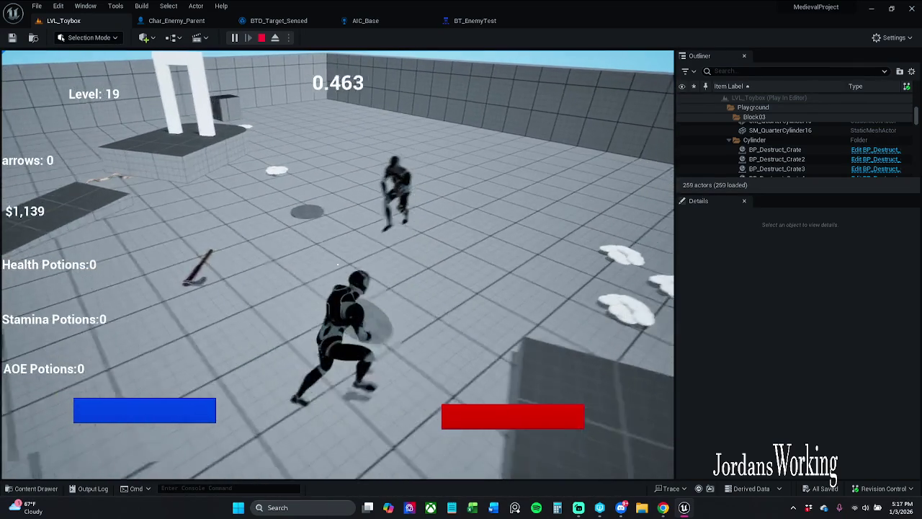
pyautogui.press('w')
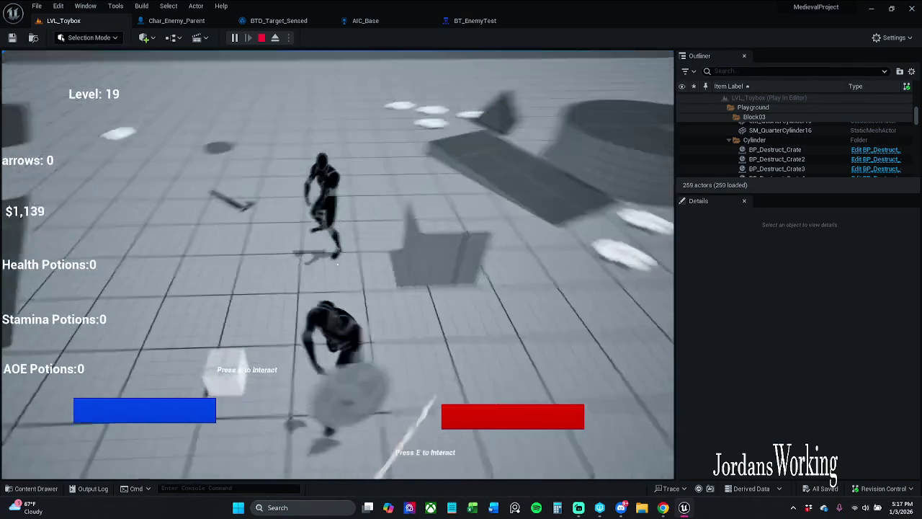
pyautogui.press('w')
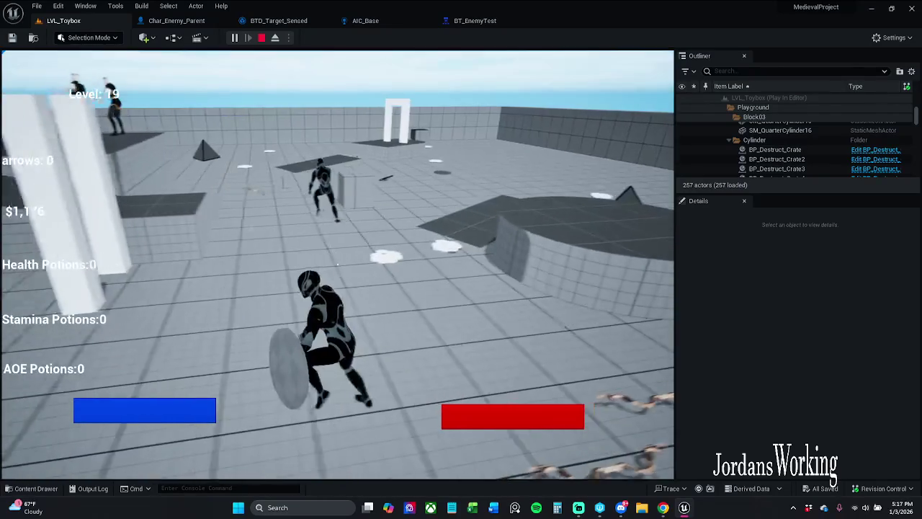
pyautogui.press('Escape')
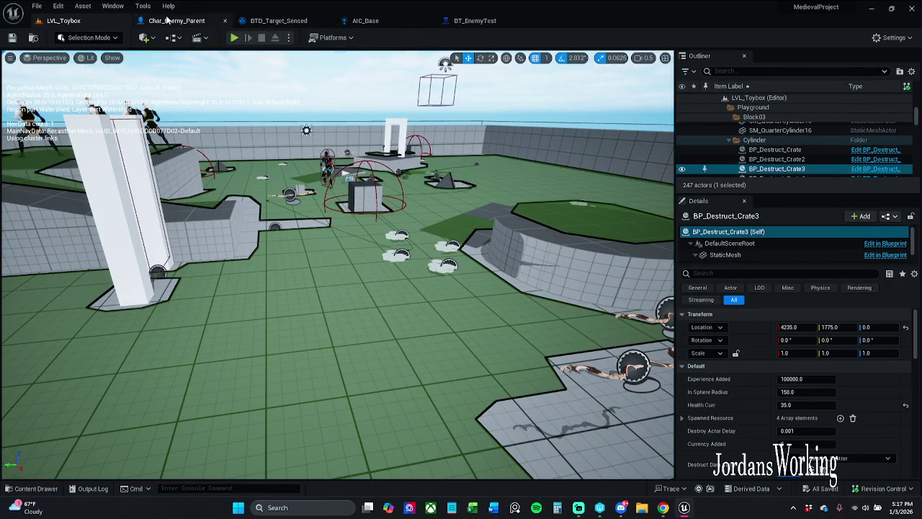
pyautogui.click(473, 23)
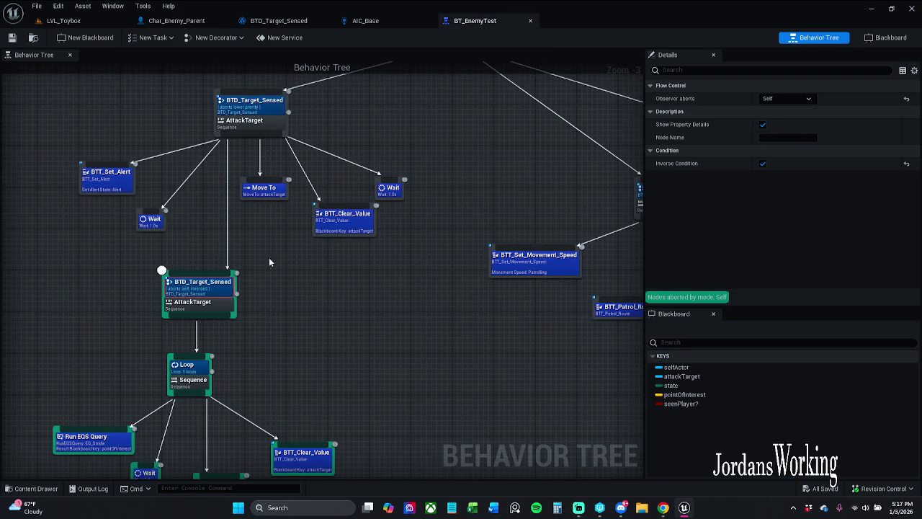
# Step: Inspect the top BTD_Target_Sensed decorator, then briefly play LVL_Toybox and end the session
pyautogui.click(268, 108)
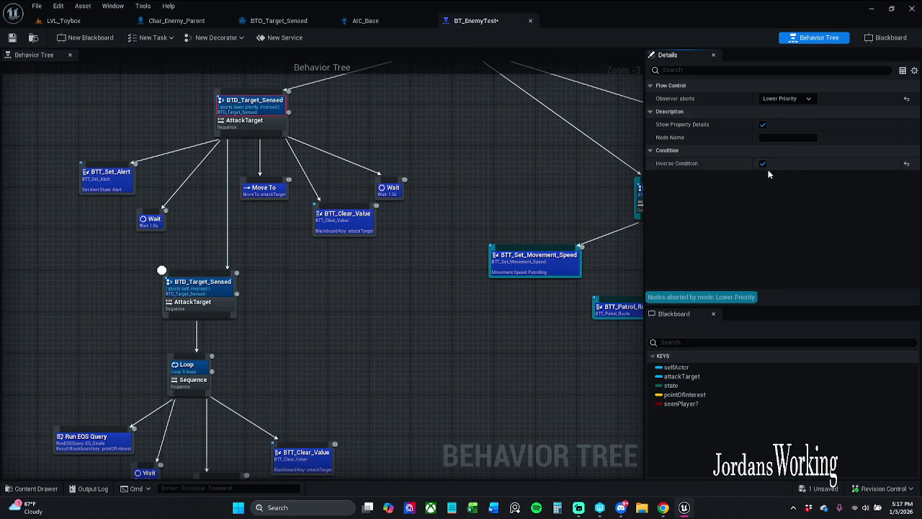
pyautogui.click(252, 300)
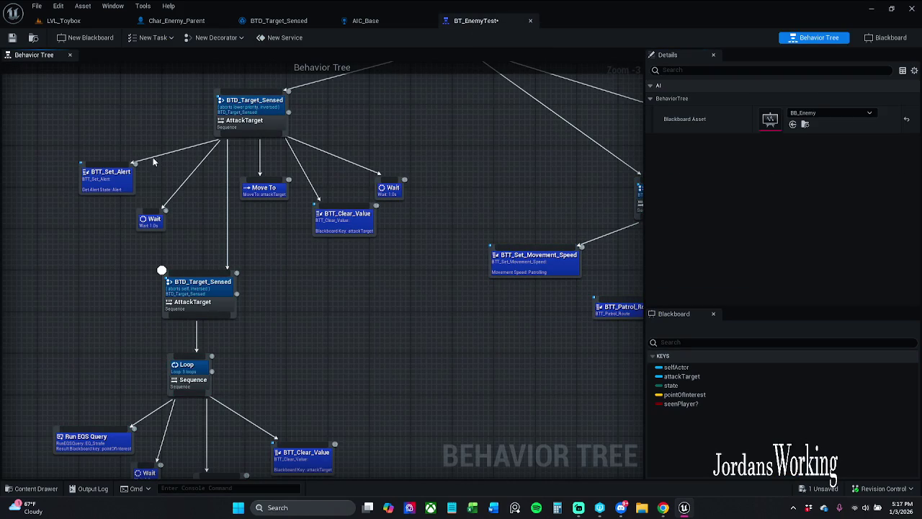
pyautogui.click(64, 20)
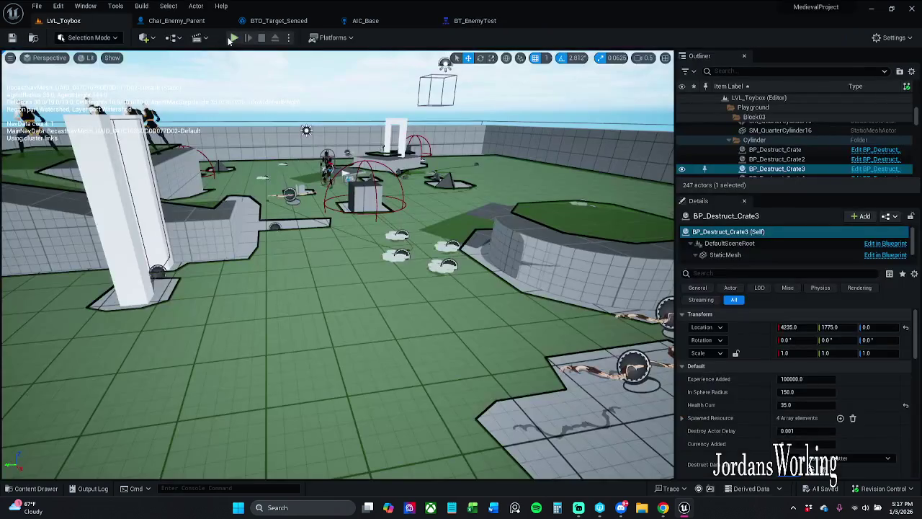
pyautogui.click(235, 38)
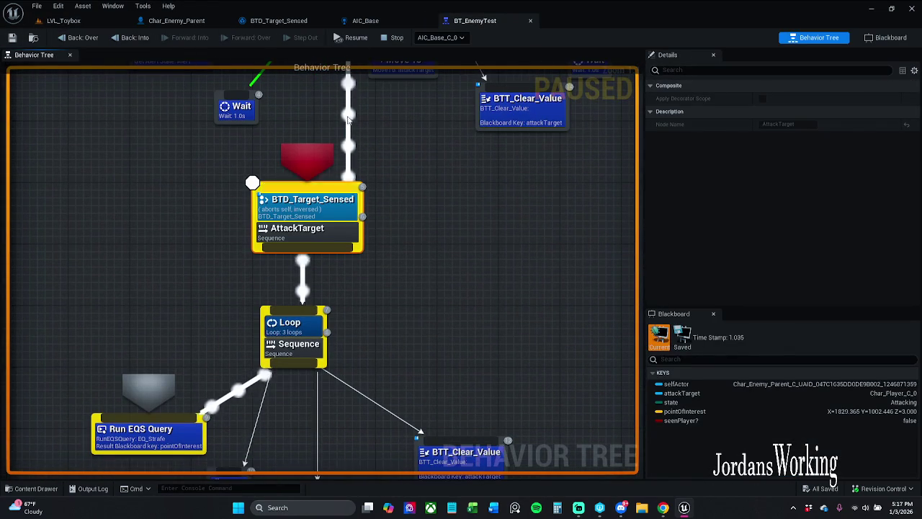
pyautogui.press('Escape')
# Step: Untick Inverse Condition on the lower BTD_Target_Sensed decorator, save BT_EnemyTest, and replay LVL_Toybox
pyautogui.click(325, 256)
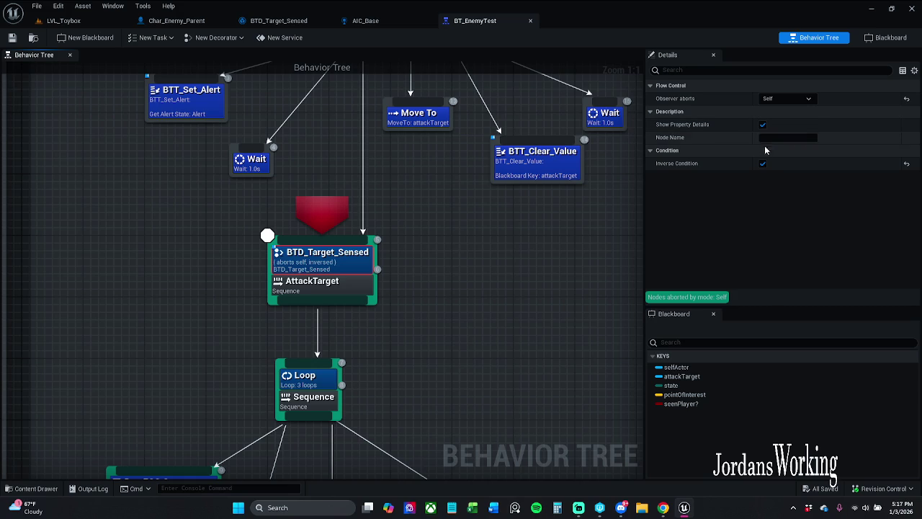
pyautogui.click(763, 163)
pyautogui.click(34, 40)
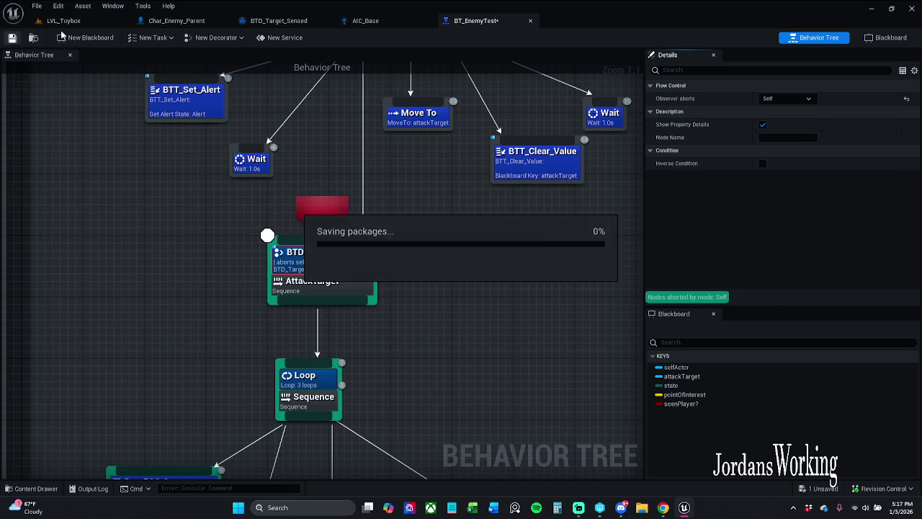
pyautogui.click(63, 21)
pyautogui.click(238, 38)
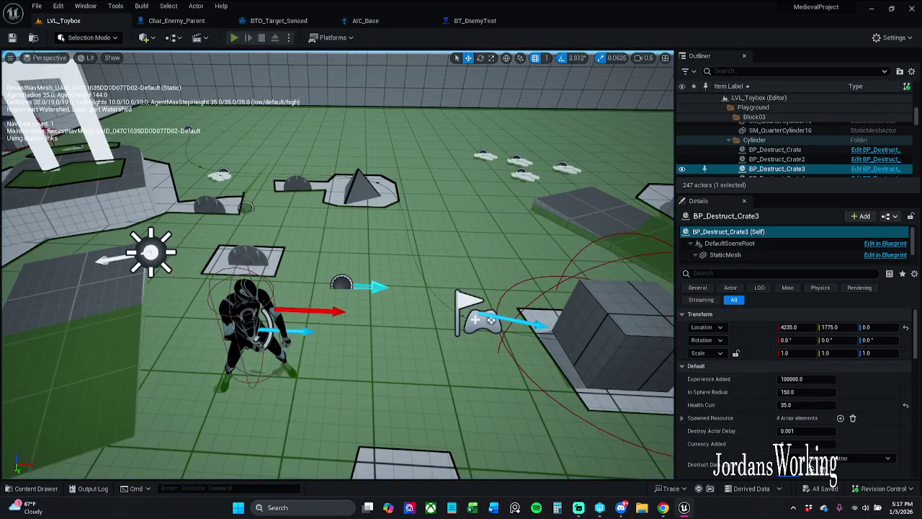
# Step: Run the player through LVL_Toybox, resuming the paused behavior tree simulation midway
pyautogui.press('w')
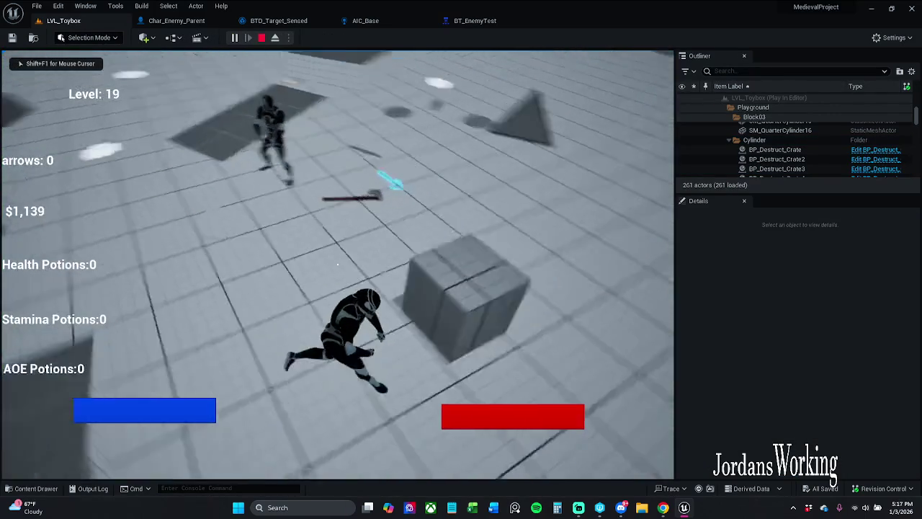
pyautogui.press('w')
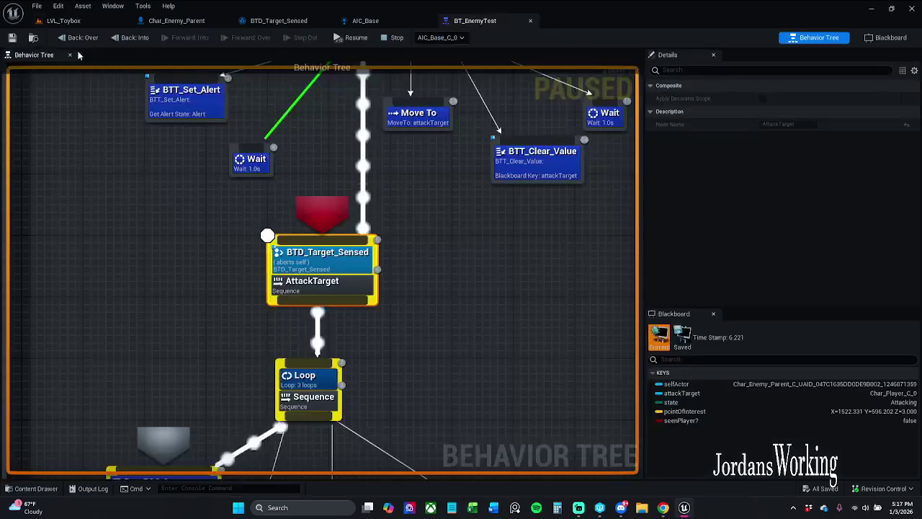
pyautogui.scroll(-2, 358, 209)
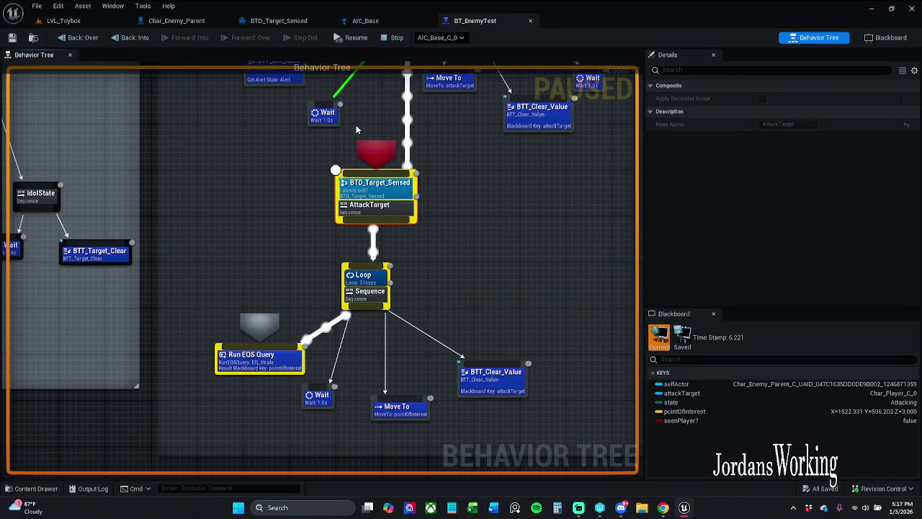
pyautogui.click(353, 38)
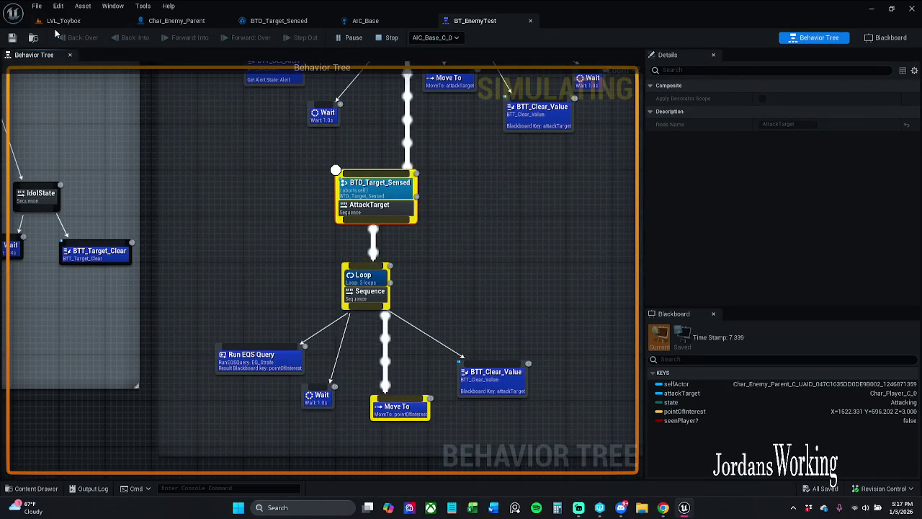
pyautogui.click(61, 22)
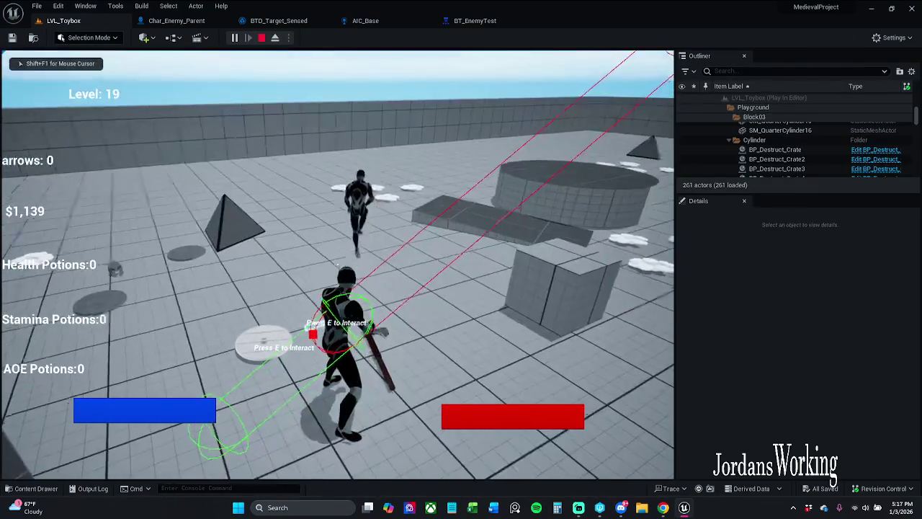
pyautogui.press('s')
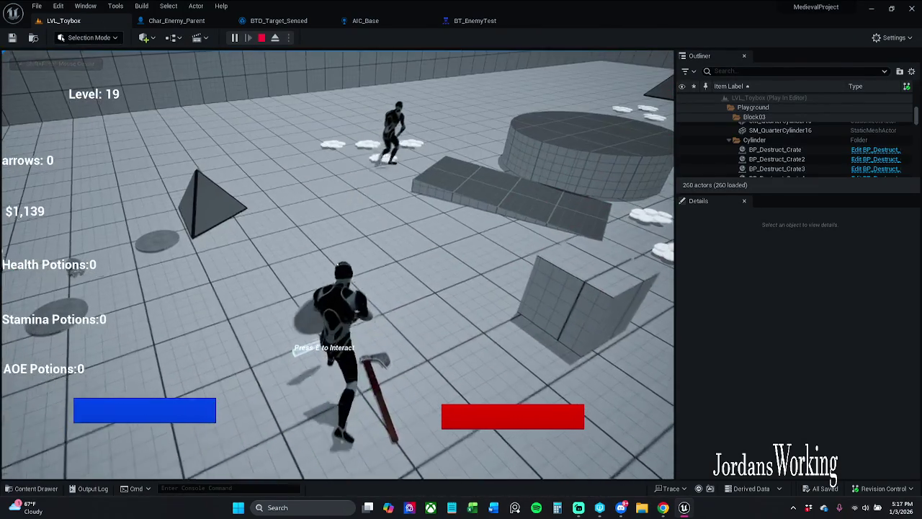
pyautogui.press('w')
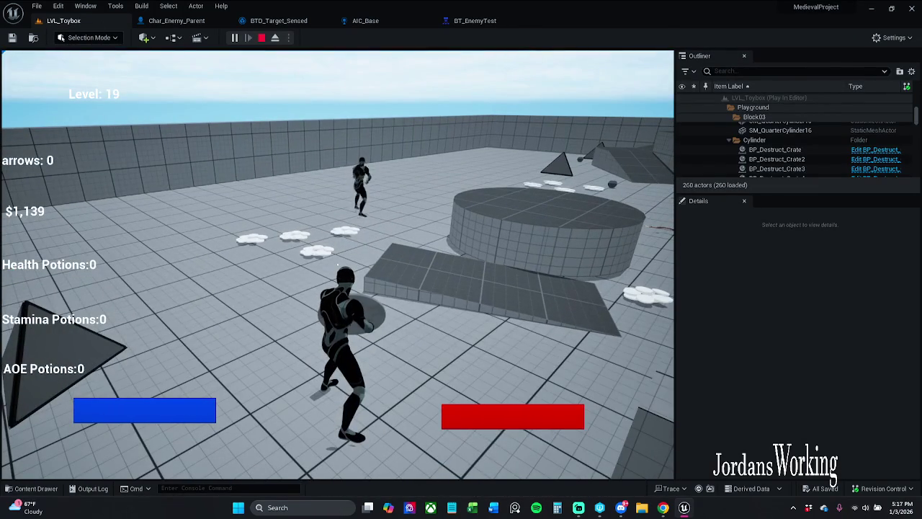
pyautogui.press('w')
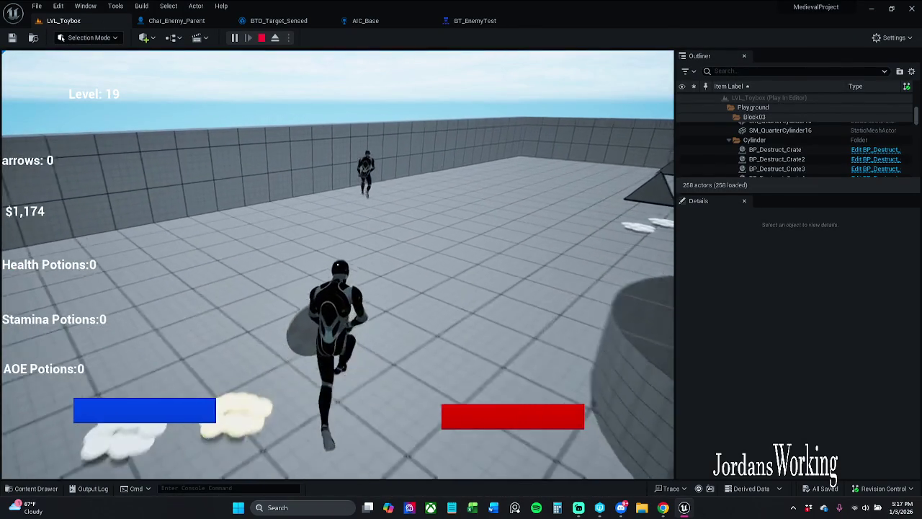
# Step: Roll, turn and fight through the arena toward the enemies, then stop play and reopen BT_EnemyTest
pyautogui.press('a')
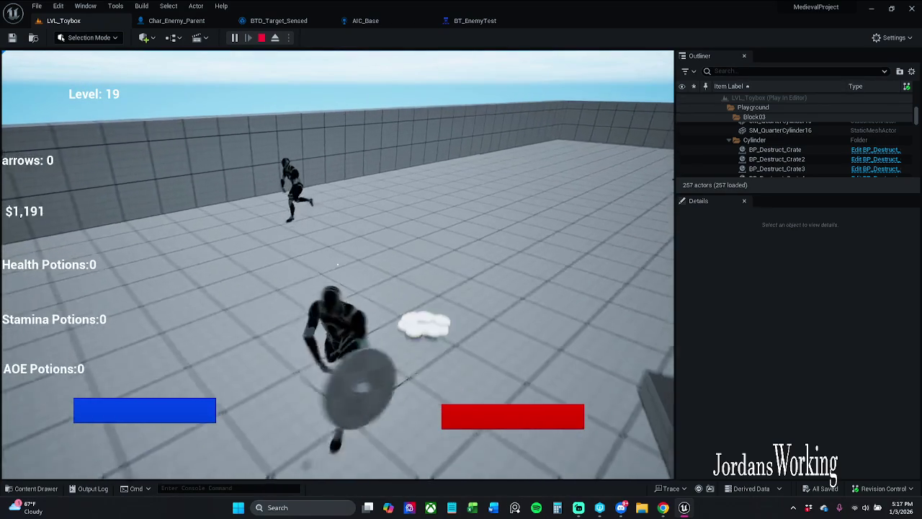
pyautogui.press('s')
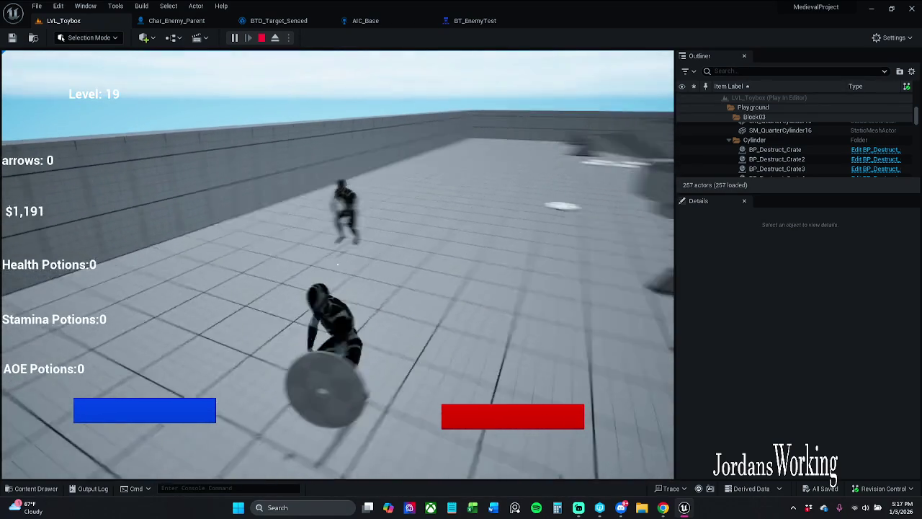
pyautogui.press('w')
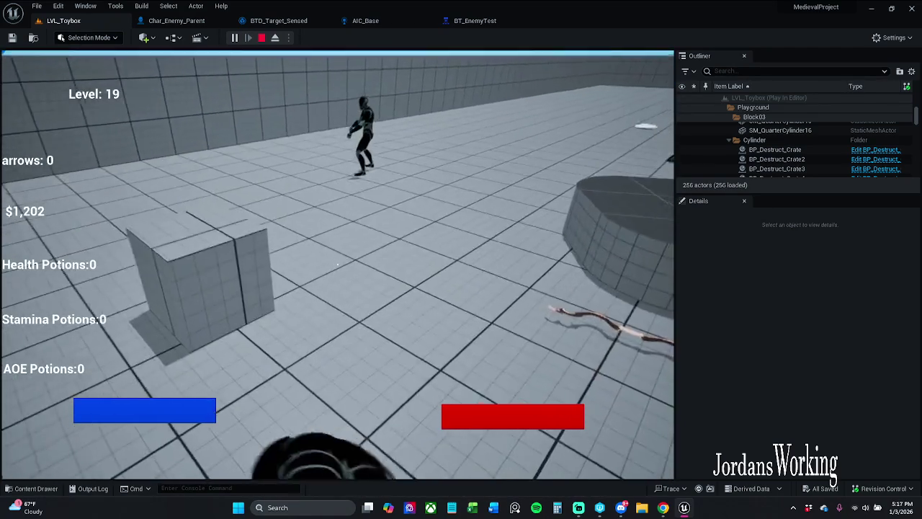
pyautogui.press('w')
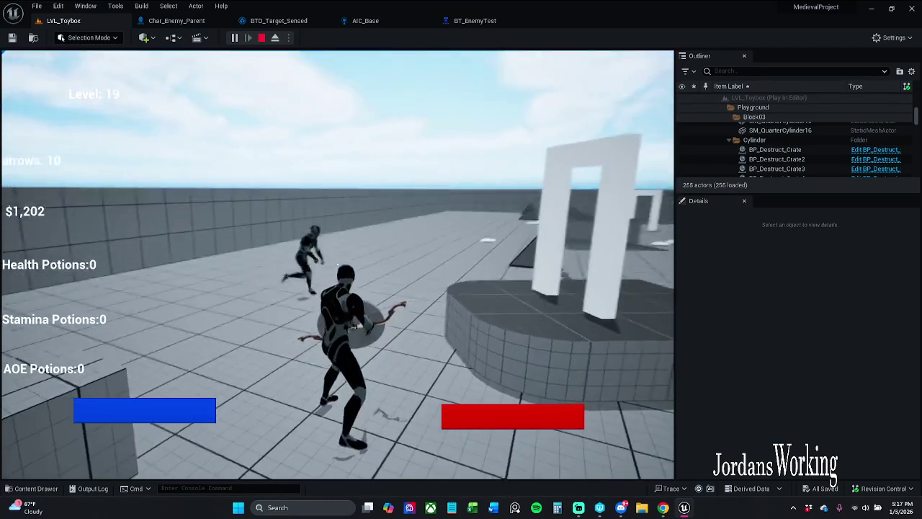
pyautogui.press('w')
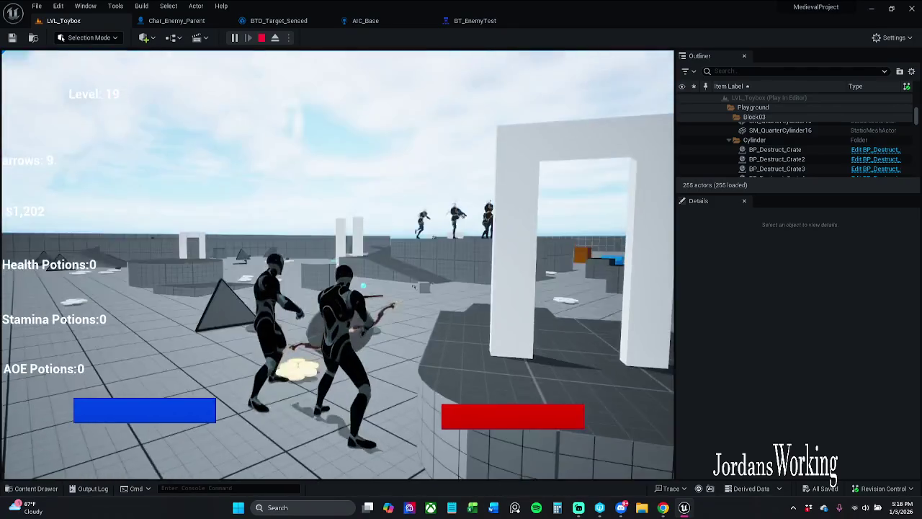
pyautogui.press('w')
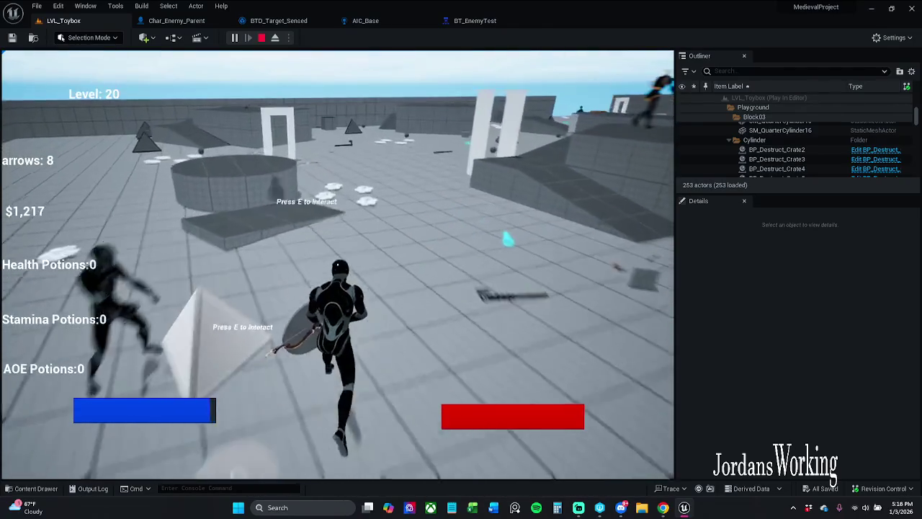
pyautogui.press('w')
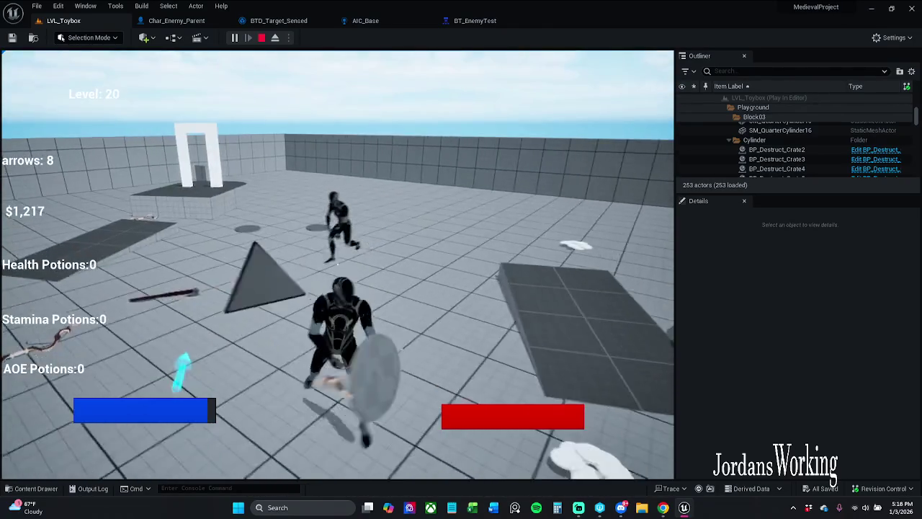
pyautogui.press('w')
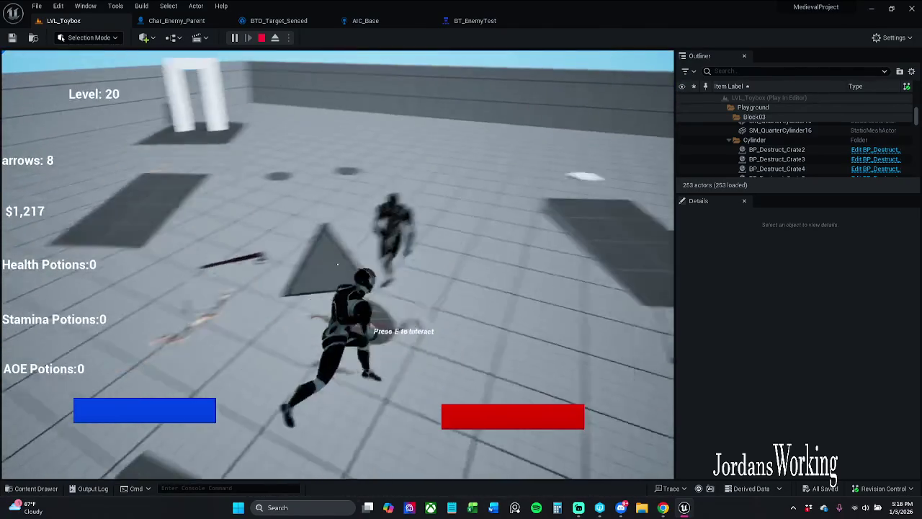
pyautogui.press('w')
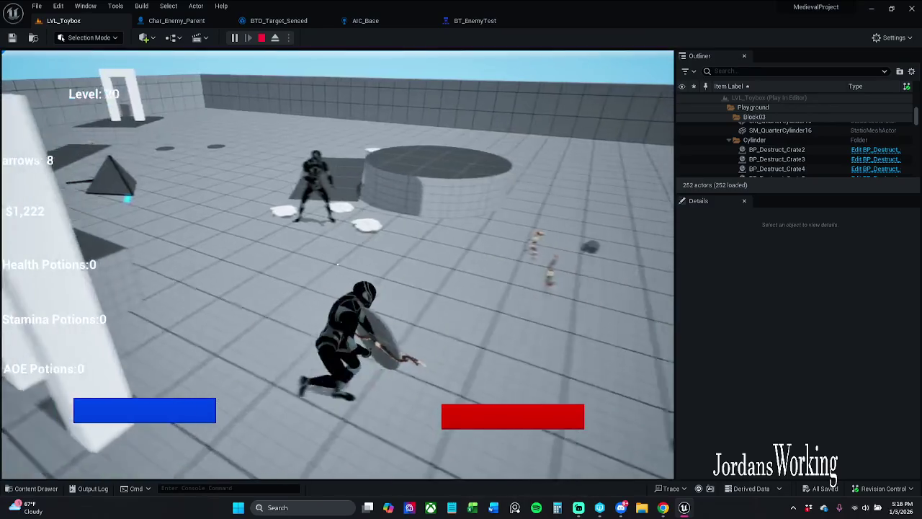
pyautogui.press('Escape')
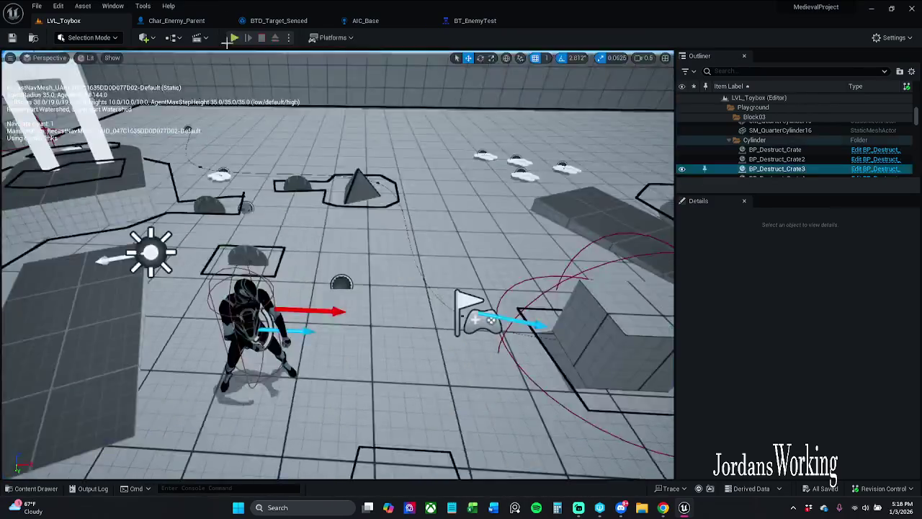
pyautogui.click(494, 23)
# Step: After checking the top decorator, set the lower BTD_Target_Sensed decorator's Observer aborts to None
pyautogui.moveTo(436, 207); pyautogui.dragTo(414, 339)
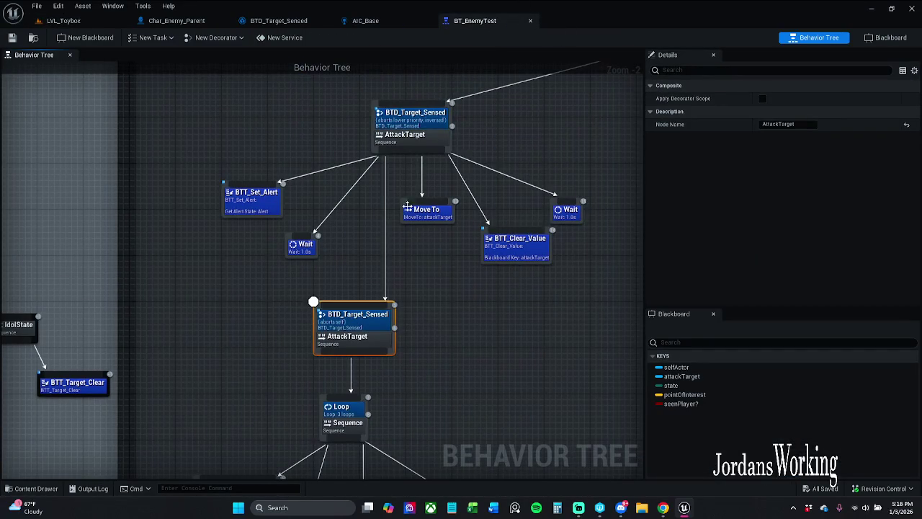
pyautogui.click(432, 121)
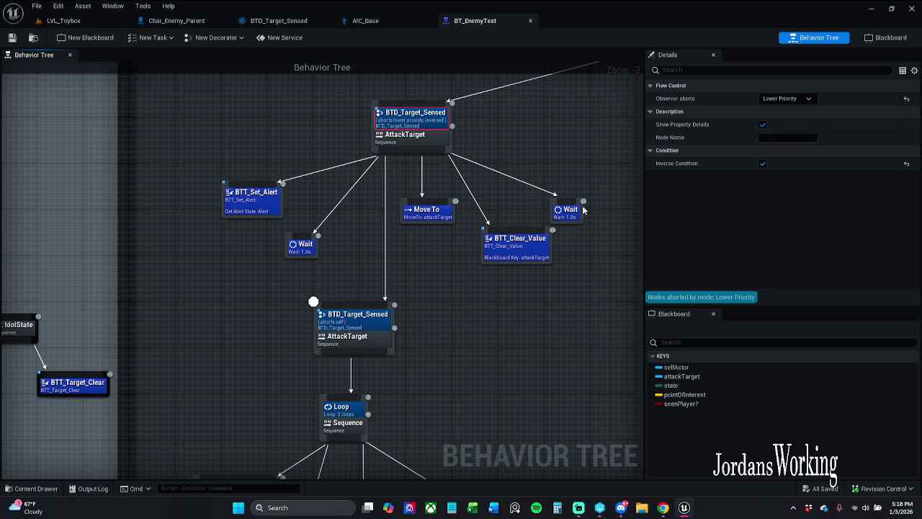
pyautogui.click(364, 315)
pyautogui.click(789, 98)
pyautogui.click(769, 109)
pyautogui.click(461, 359)
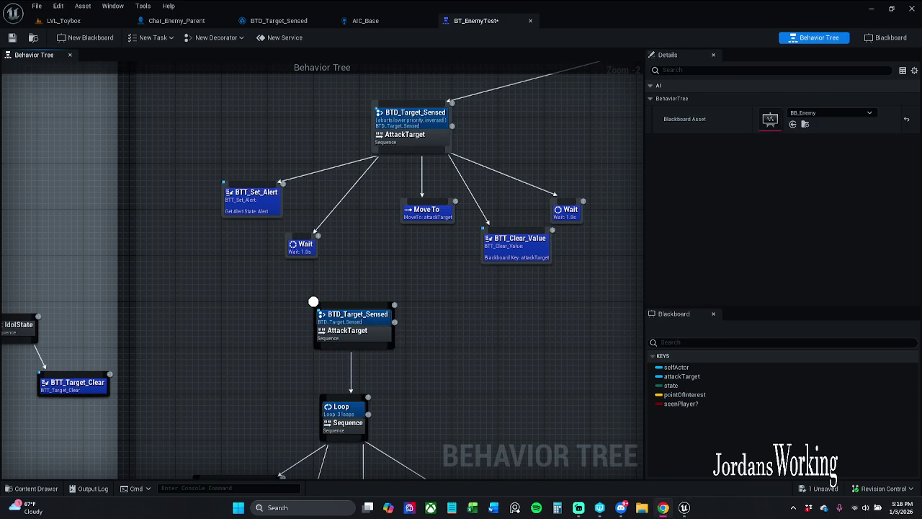
# Step: Move the AttackTarget branch with its Loop children to the right side of the tree
pyautogui.moveTo(542, 322); pyautogui.dragTo(574, 251)
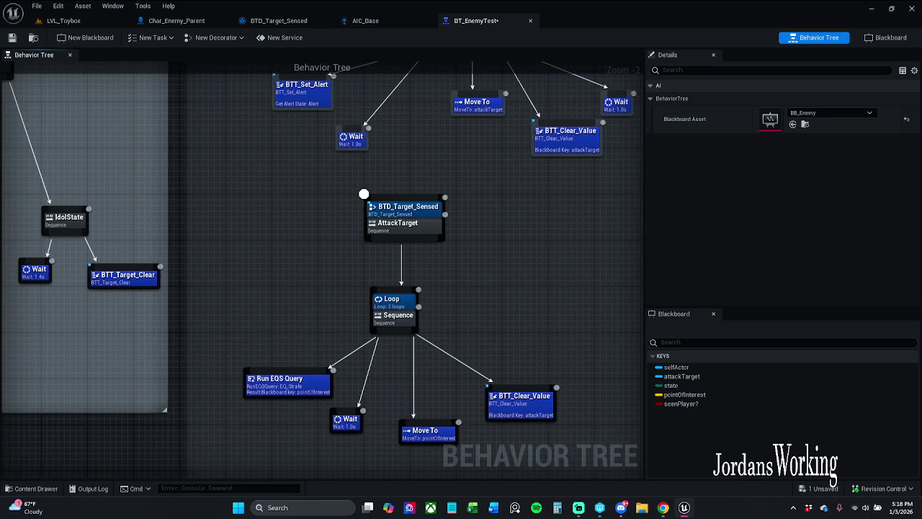
pyautogui.scroll(-2, 387, 465)
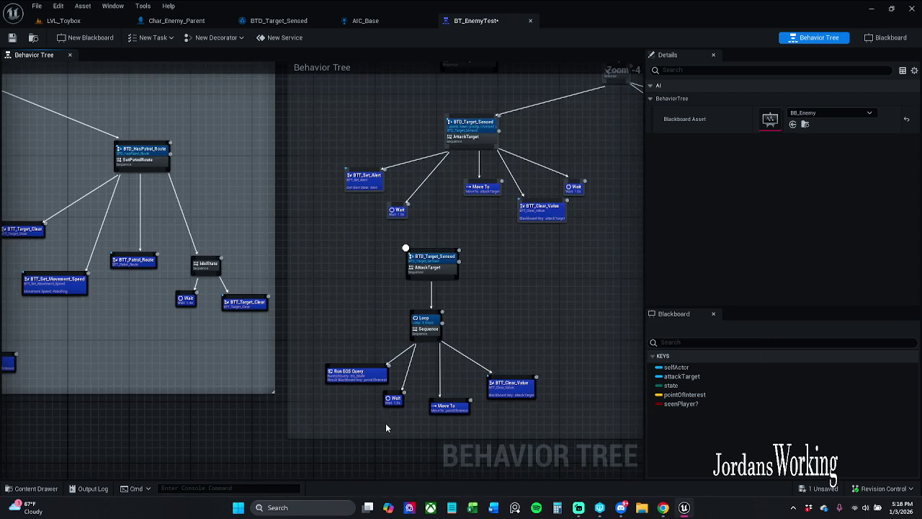
pyautogui.moveTo(357, 410); pyautogui.dragTo(529, 245)
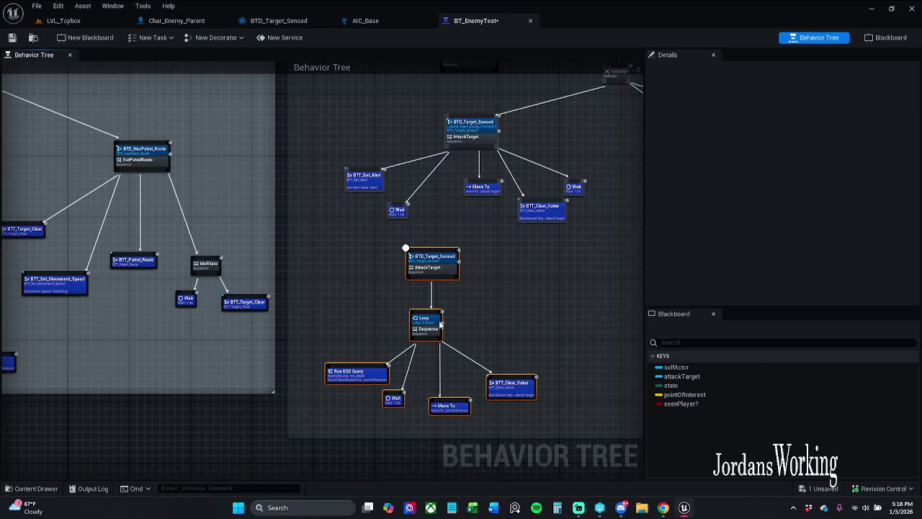
pyautogui.moveTo(432, 320)
pyautogui.mouseDown()
pyautogui.moveTo(610, 313)
pyautogui.moveTo(566, 336)
pyautogui.moveTo(521, 310)
pyautogui.mouseUp()
pyautogui.click(528, 366)
pyautogui.moveTo(483, 397)
pyautogui.mouseDown()
pyautogui.moveTo(324, 237)
pyautogui.moveTo(288, 227)
pyautogui.mouseUp()
pyautogui.moveTo(468, 358)
pyautogui.mouseDown()
pyautogui.moveTo(706, 404)
pyautogui.moveTo(564, 389)
pyautogui.moveTo(780, 371)
pyautogui.moveTo(438, 310)
pyautogui.moveTo(343, 231)
pyautogui.mouseUp()
pyautogui.moveTo(192, 200)
pyautogui.mouseDown()
pyautogui.moveTo(486, 266)
pyautogui.moveTo(449, 250)
pyautogui.mouseUp()
pyautogui.click(369, 244)
# Step: Widen the comment box and reposition the NoPatrolRoute and PatrolRoute branches
pyautogui.moveTo(511, 97); pyautogui.dragTo(657, 105)
pyautogui.moveTo(516, 203)
pyautogui.mouseDown()
pyautogui.moveTo(604, 203)
pyautogui.moveTo(132, 159)
pyautogui.moveTo(27, 178)
pyautogui.moveTo(189, 184)
pyautogui.moveTo(179, 181)
pyautogui.mouseUp()
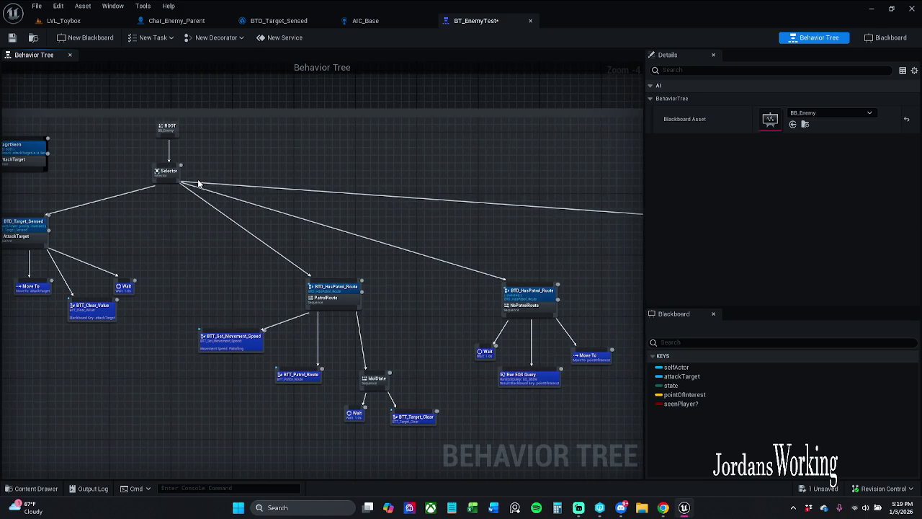
pyautogui.moveTo(358, 175)
pyautogui.mouseDown()
pyautogui.moveTo(365, 112)
pyautogui.moveTo(211, 118)
pyautogui.moveTo(195, 107)
pyautogui.mouseUp()
pyautogui.moveTo(362, 273); pyautogui.dragTo(415, 201)
pyautogui.moveTo(368, 320)
pyautogui.mouseDown()
pyautogui.moveTo(388, 370)
pyautogui.moveTo(485, 352)
pyautogui.mouseUp()
pyautogui.moveTo(352, 366); pyautogui.dragTo(210, 202)
pyautogui.moveTo(181, 254); pyautogui.dragTo(136, 285)
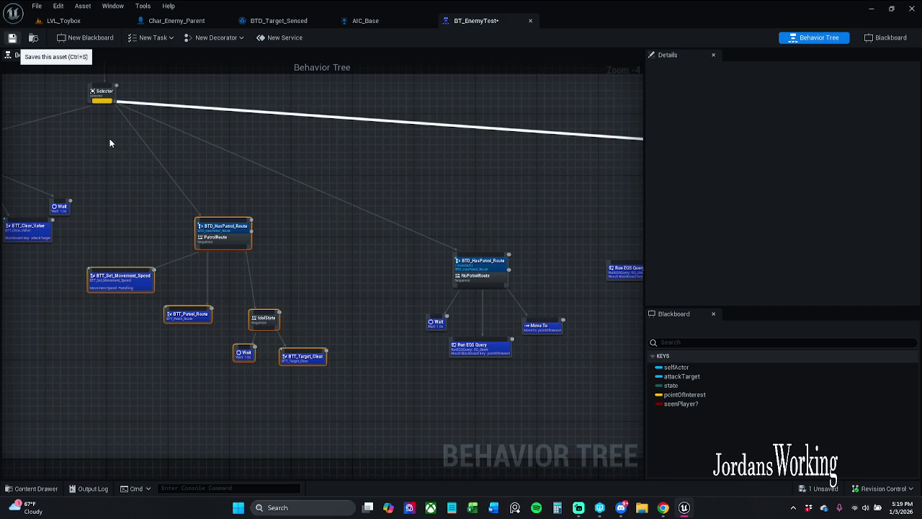
# Step: Save BT_EnemyTest with Ctrl+S, recenter the tree, and switch to LVL_Toybox
pyautogui.hotkey('ctrl', 's')
pyautogui.moveTo(126, 138); pyautogui.dragTo(227, 198)
pyautogui.scroll(-1, 226, 202)
pyautogui.click(229, 218)
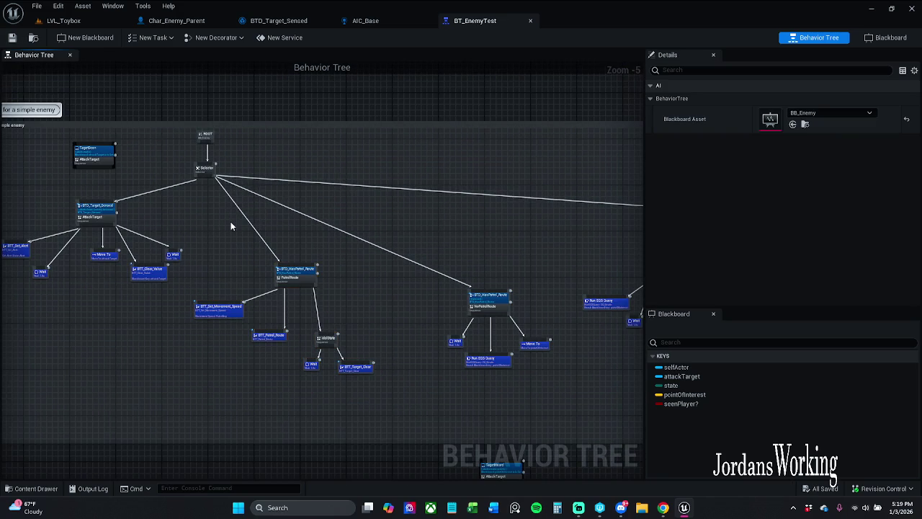
pyautogui.scroll(1, 216, 206)
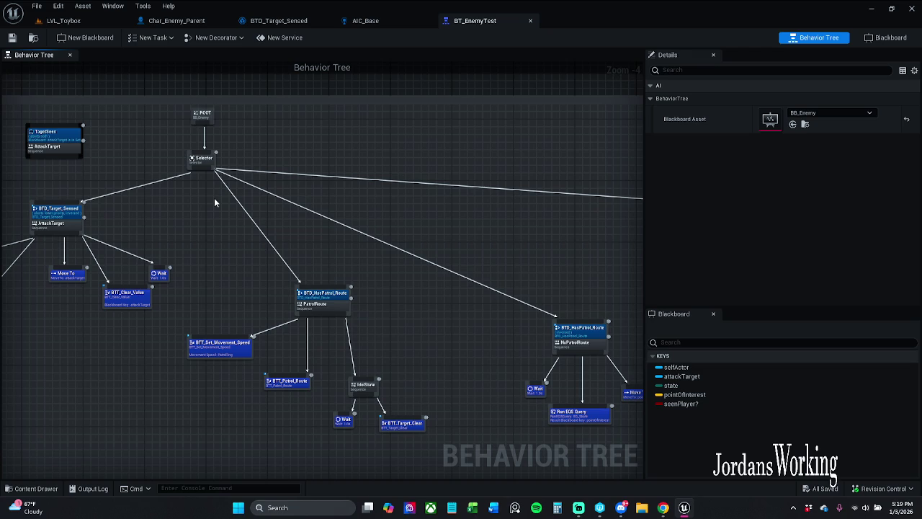
pyautogui.moveTo(214, 202)
pyautogui.mouseDown()
pyautogui.moveTo(62, 185)
pyautogui.moveTo(3, 159)
pyautogui.moveTo(241, 181)
pyautogui.mouseUp()
pyautogui.click(72, 21)
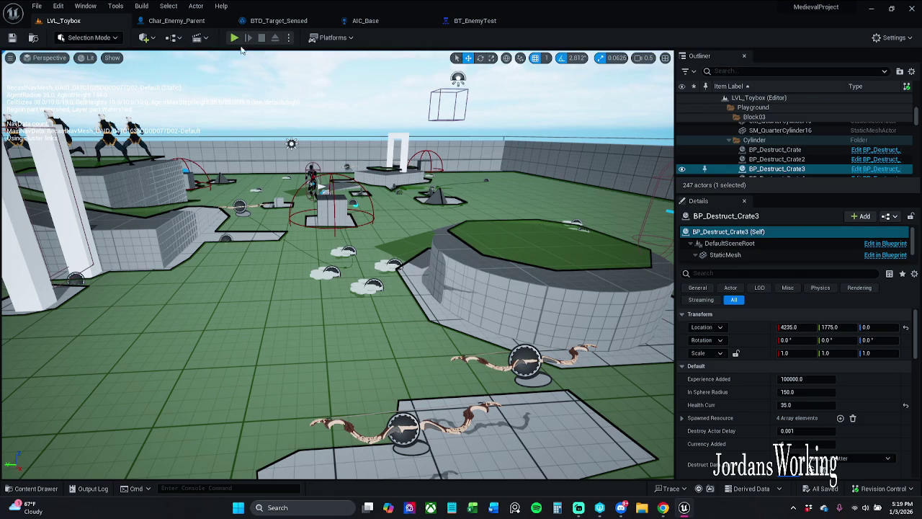
pyautogui.click(235, 45)
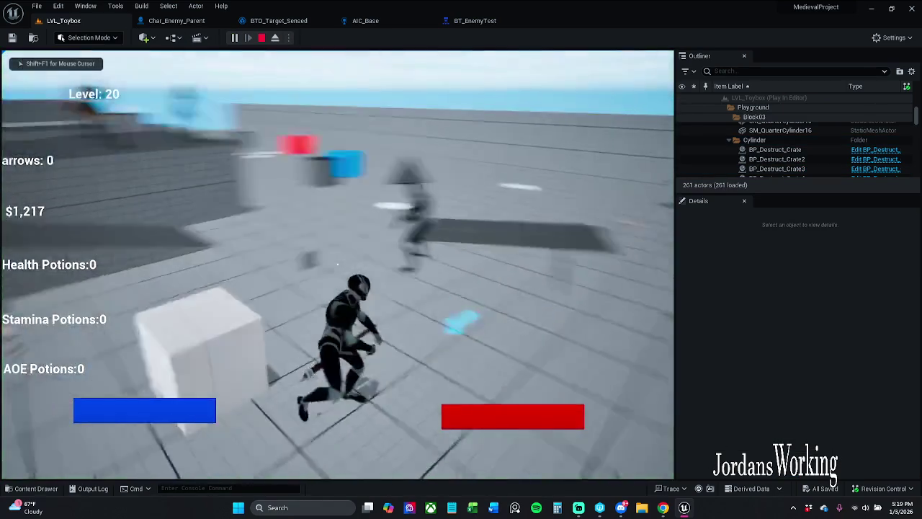
pyautogui.press('w')
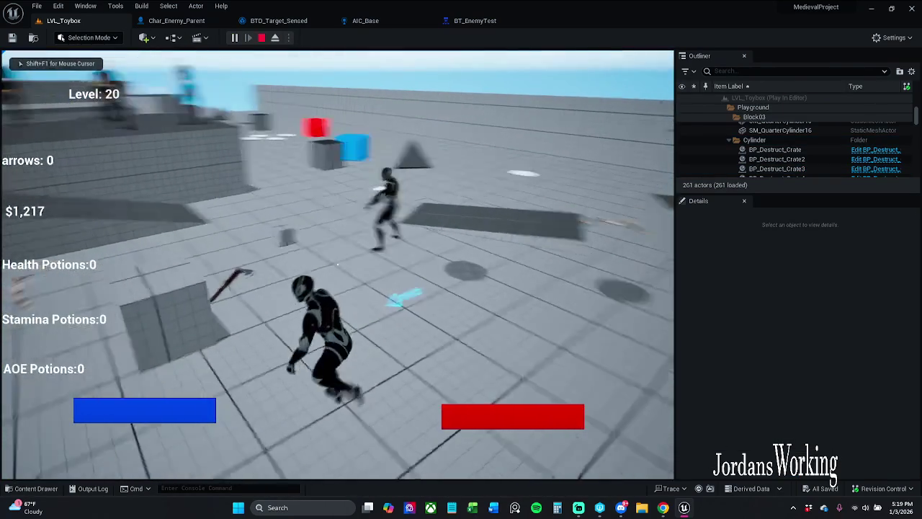
pyautogui.press('w')
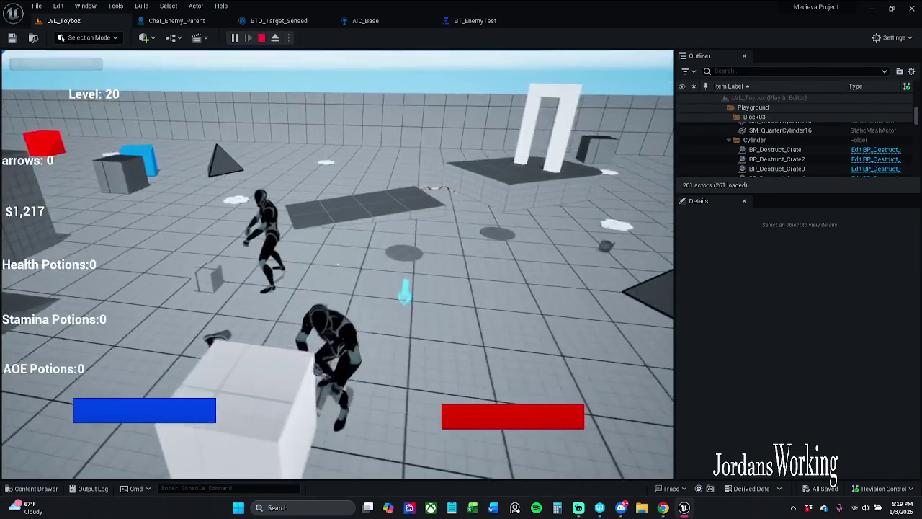
pyautogui.click(337, 264)
pyautogui.press('w')
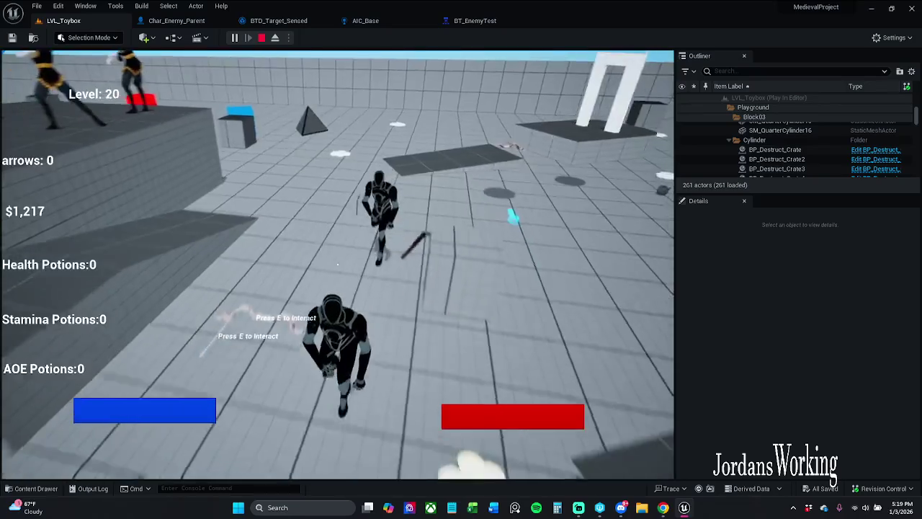
pyautogui.press('w')
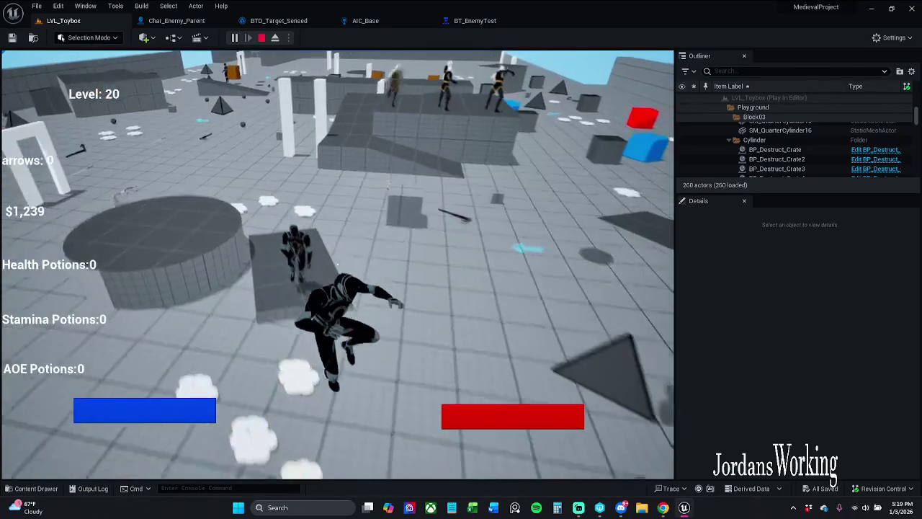
pyautogui.press('Escape')
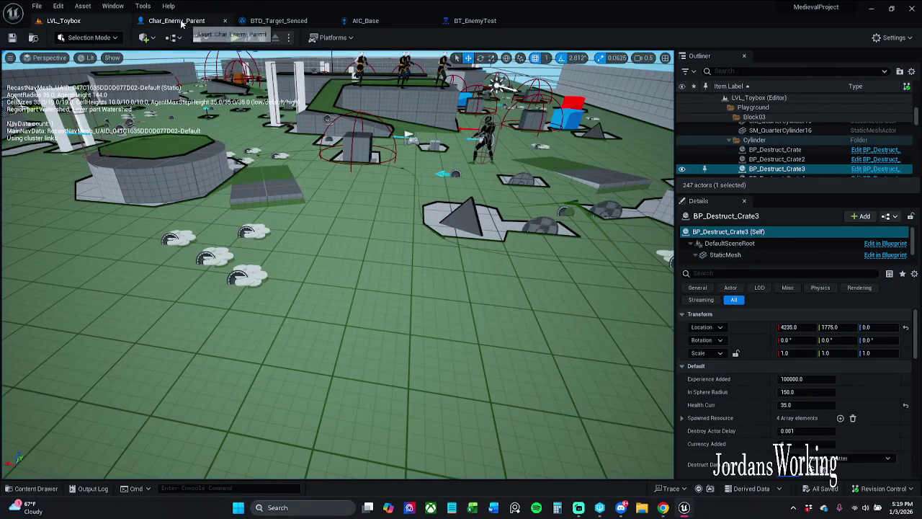
pyautogui.click(493, 21)
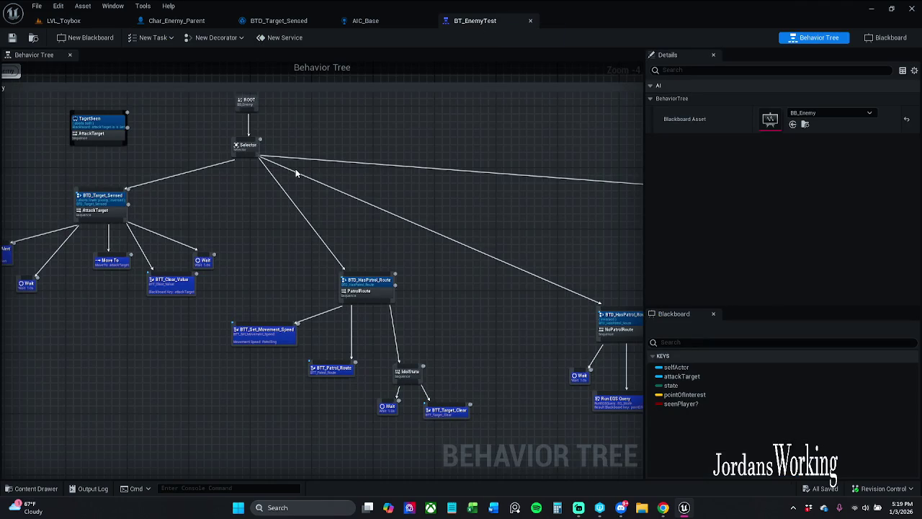
# Step: Set BTD_HasPatrol_Route's Observer aborts to Both (after trying Lower Priority), save, and return to LVL_Toybox
pyautogui.moveTo(295, 174)
pyautogui.mouseDown()
pyautogui.moveTo(255, 155)
pyautogui.moveTo(337, 219)
pyautogui.mouseUp()
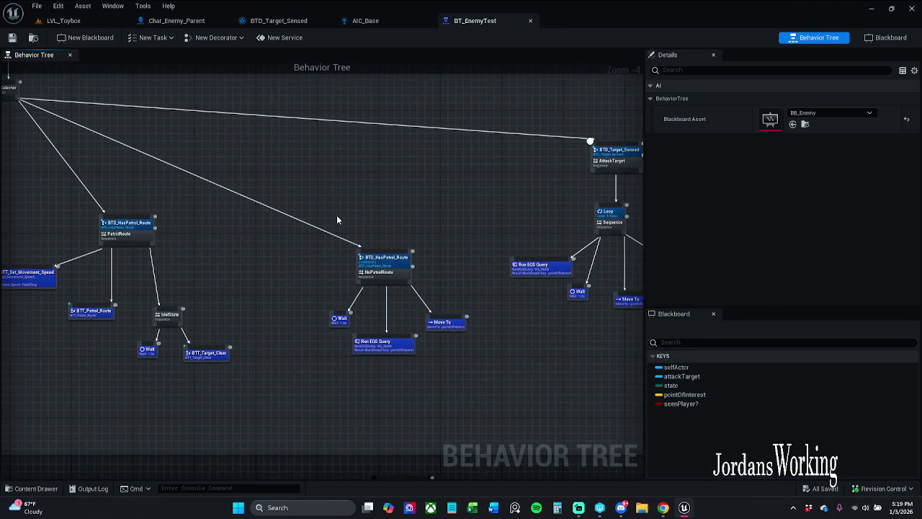
pyautogui.scroll(2, 393, 269)
pyautogui.click(396, 265)
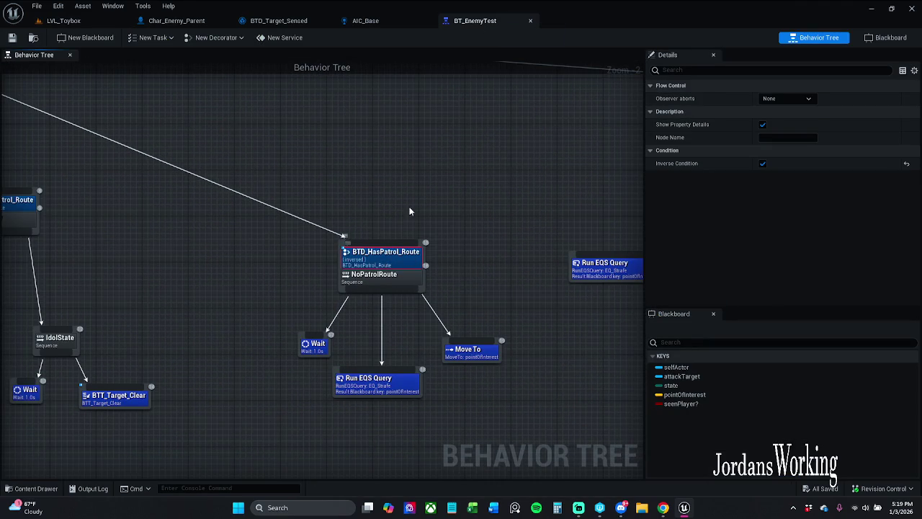
pyautogui.moveTo(447, 180)
pyautogui.mouseDown()
pyautogui.moveTo(392, 237)
pyautogui.moveTo(297, 202)
pyautogui.moveTo(360, 209)
pyautogui.mouseUp()
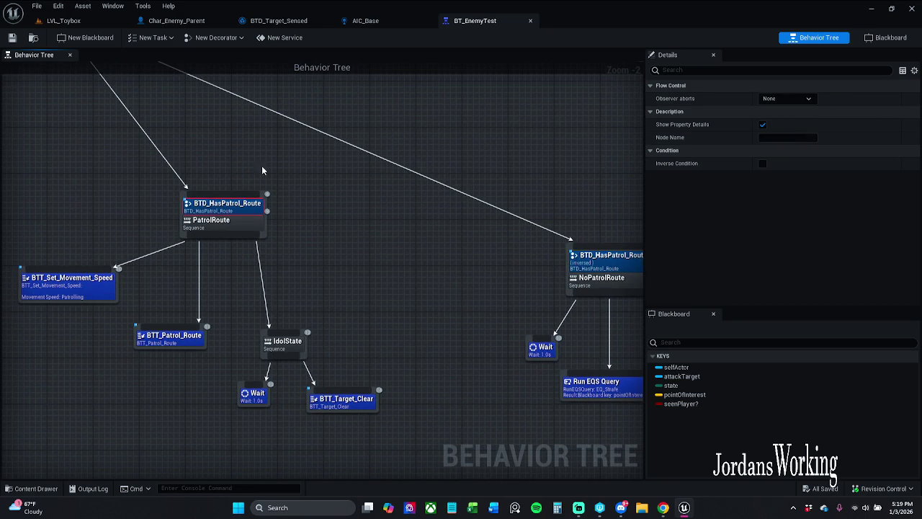
pyautogui.click(13, 39)
pyautogui.click(799, 100)
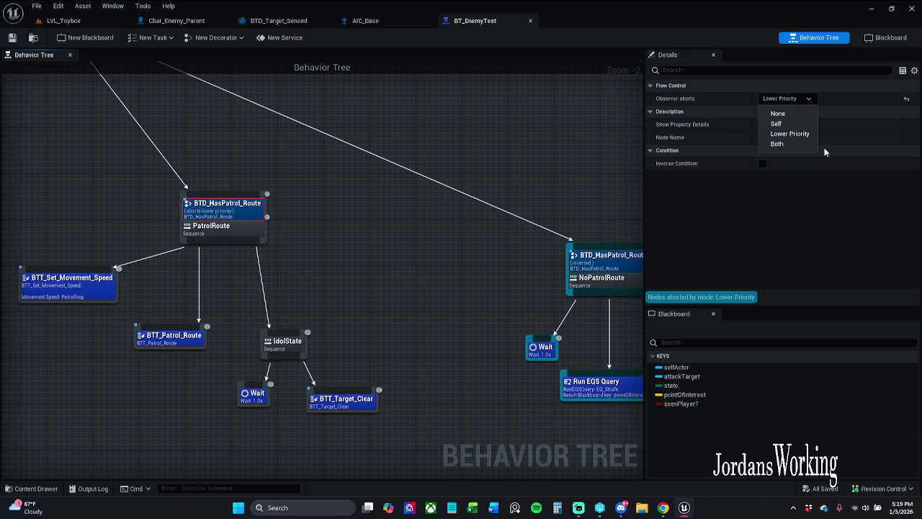
pyautogui.click(796, 145)
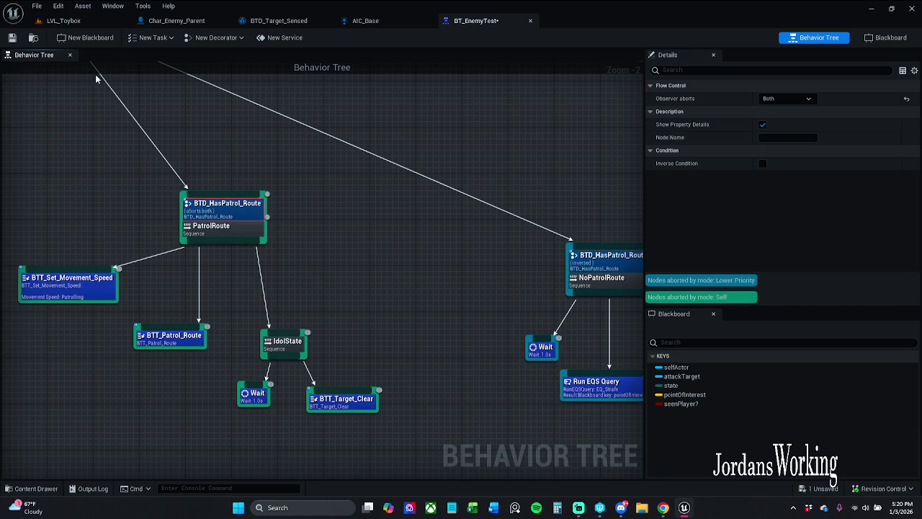
pyautogui.hotkey('ctrl', 's')
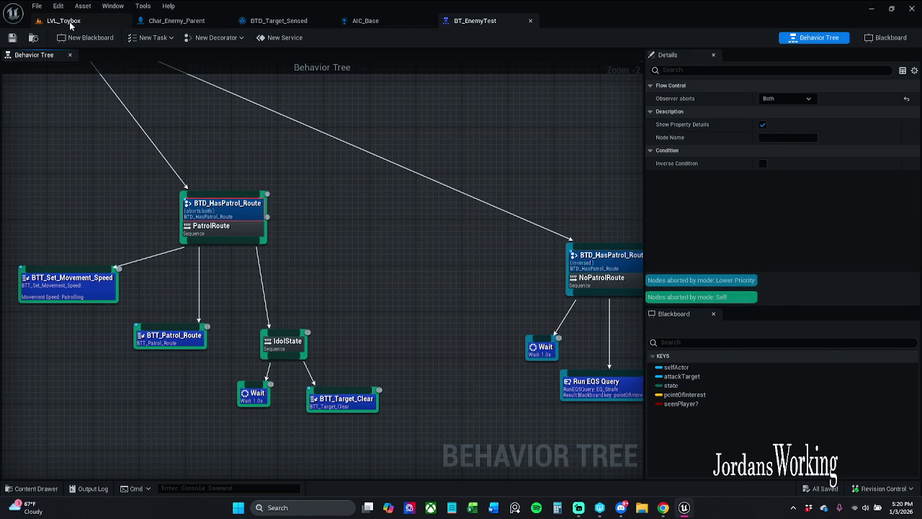
pyautogui.click(64, 21)
# Step: Play LVL_Toybox, running past the enemy and across the white platform, then stop and reopen BT_EnemyTest
pyautogui.click(235, 38)
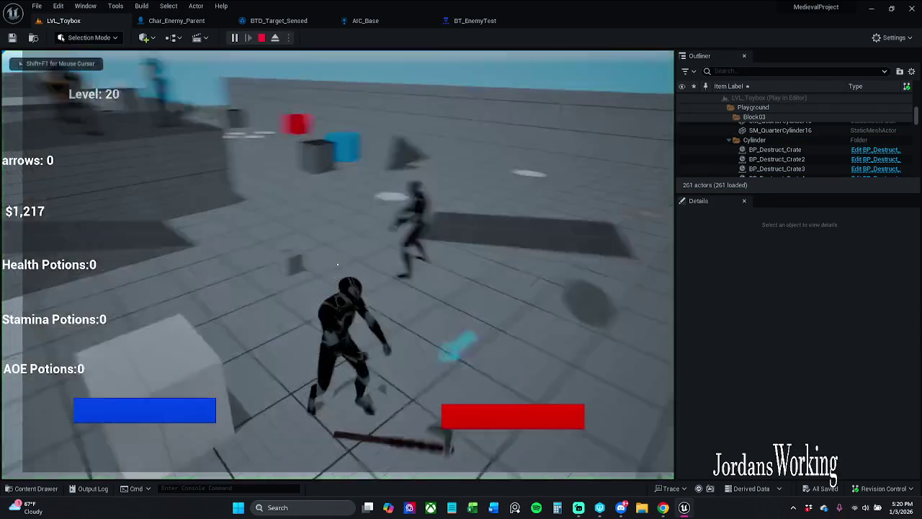
pyautogui.press('w')
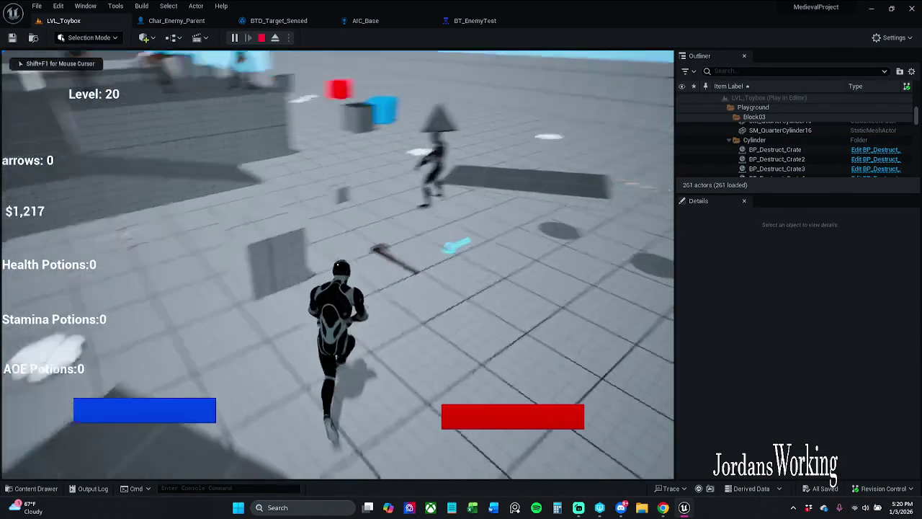
pyautogui.press('w')
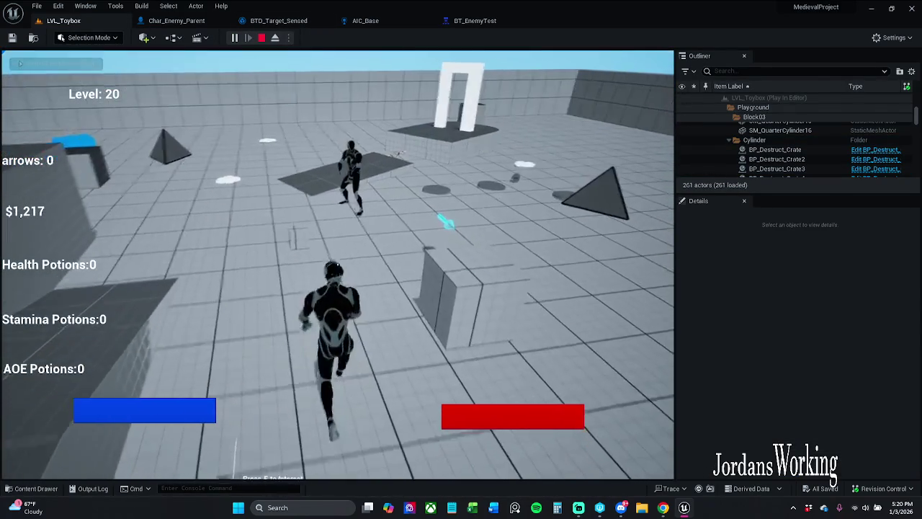
pyautogui.press('w')
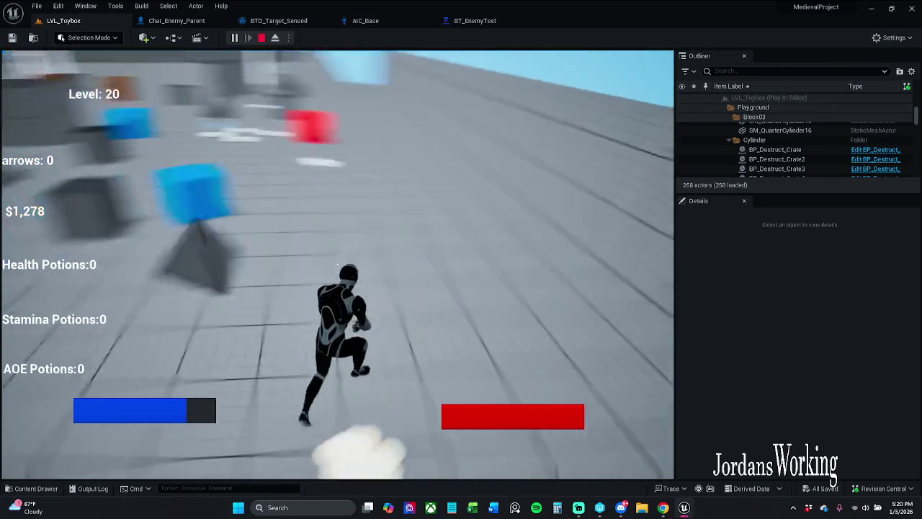
pyautogui.press('w')
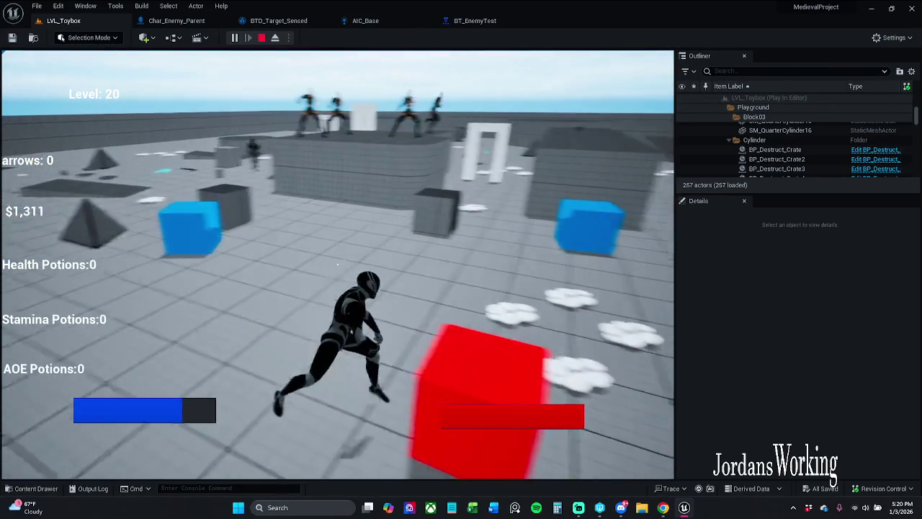
pyautogui.press('w')
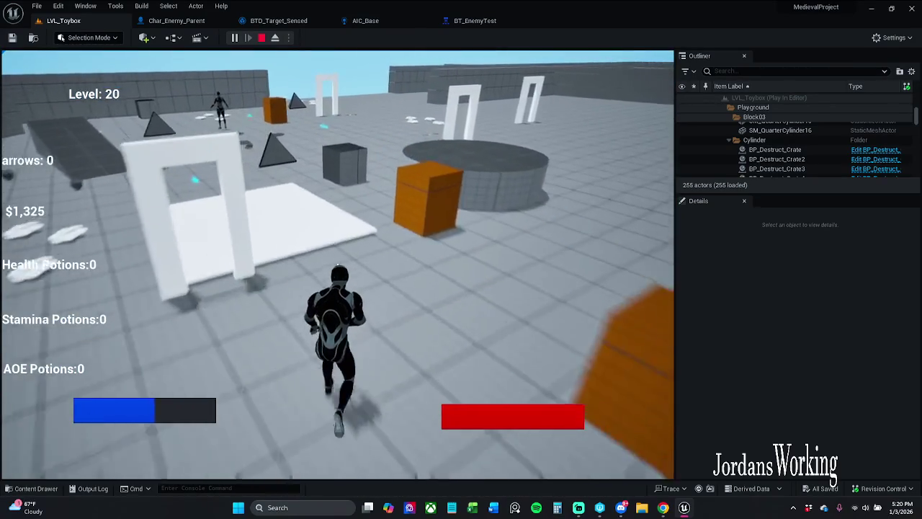
pyautogui.press('w')
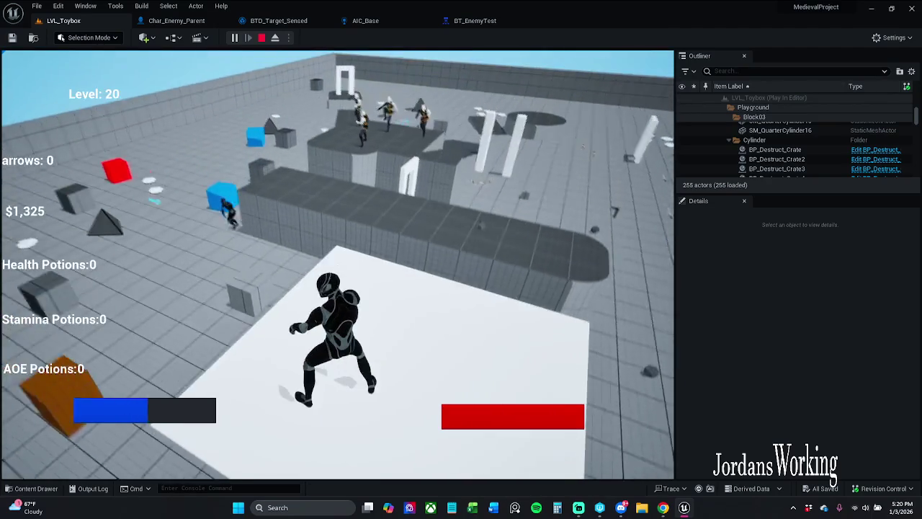
pyautogui.press('w')
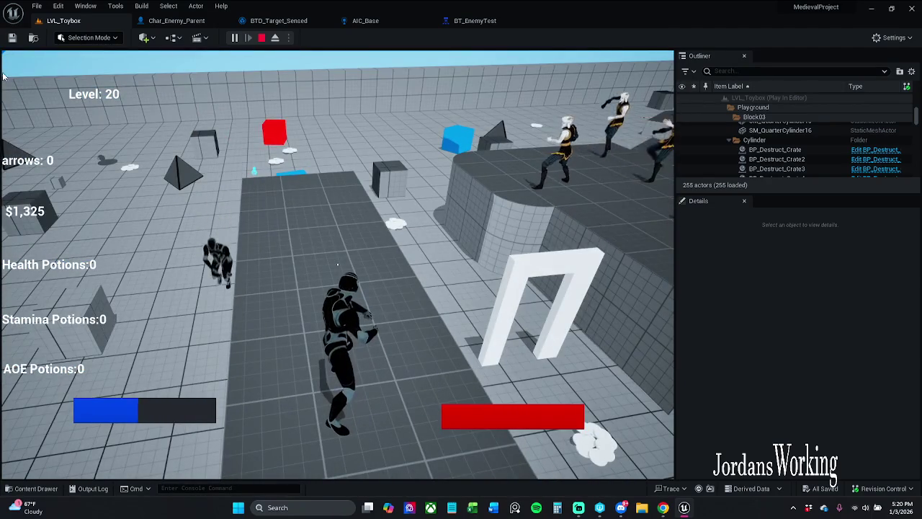
pyautogui.press('Escape')
pyautogui.click(476, 20)
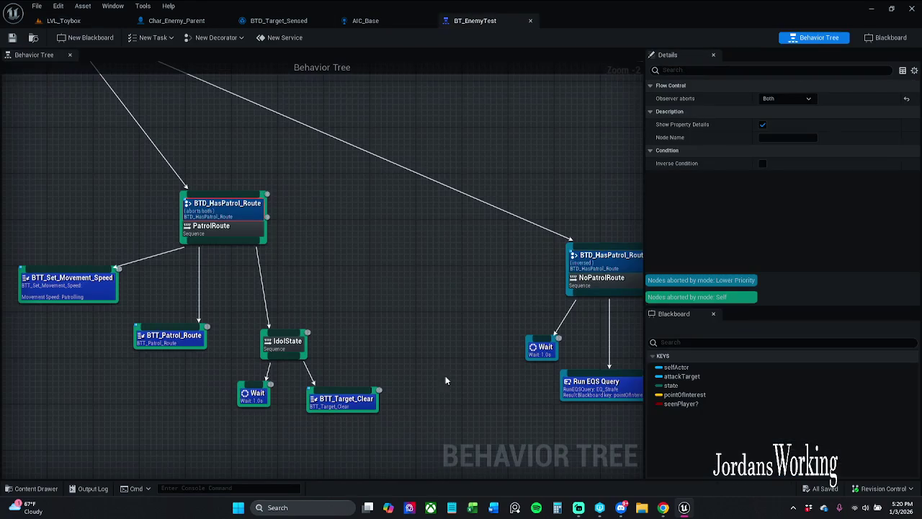
# Step: Set BTD_HasPatrol_Route's Observer aborts to None, reposition the IdolState group and BTT_Set_Movement_Speed, and save
pyautogui.click(787, 98)
pyautogui.click(775, 110)
pyautogui.scroll(-1, 397, 255)
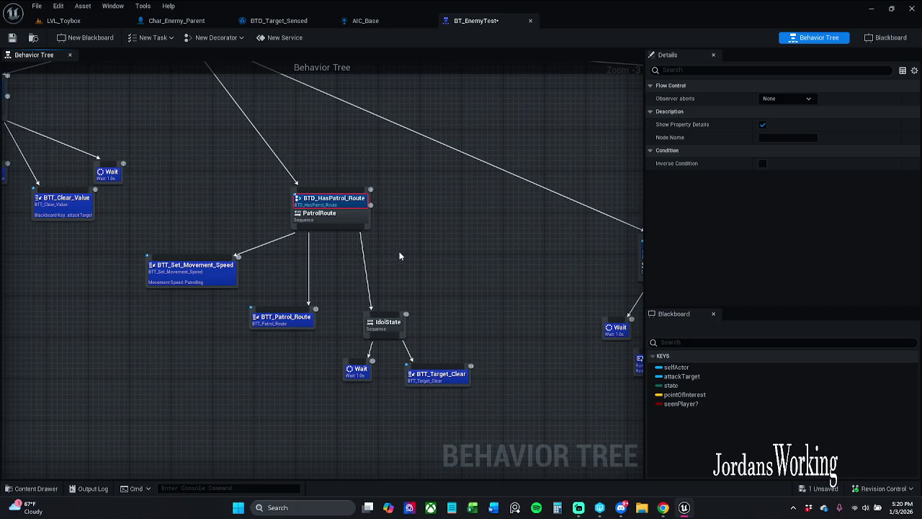
pyautogui.moveTo(230, 321); pyautogui.dragTo(235, 322)
pyautogui.moveTo(410, 379); pyautogui.dragTo(476, 310)
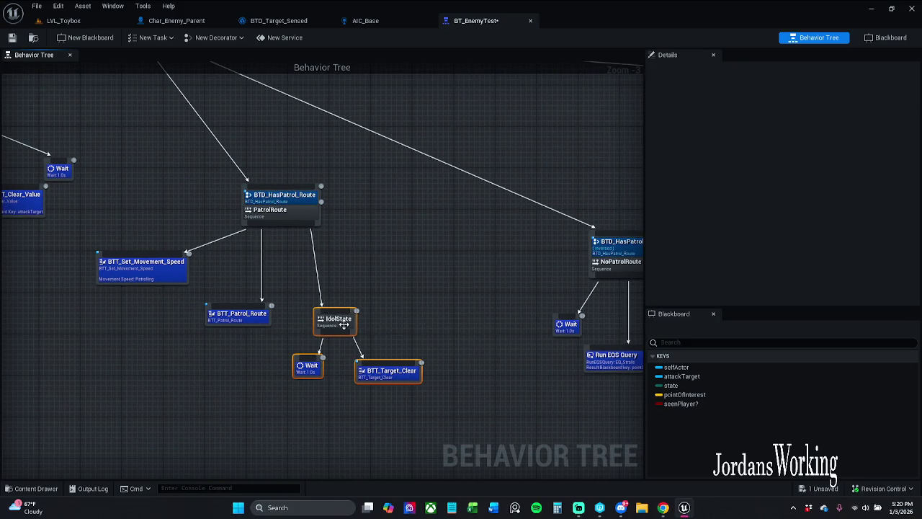
pyautogui.moveTo(339, 320); pyautogui.dragTo(323, 331)
pyautogui.click(351, 298)
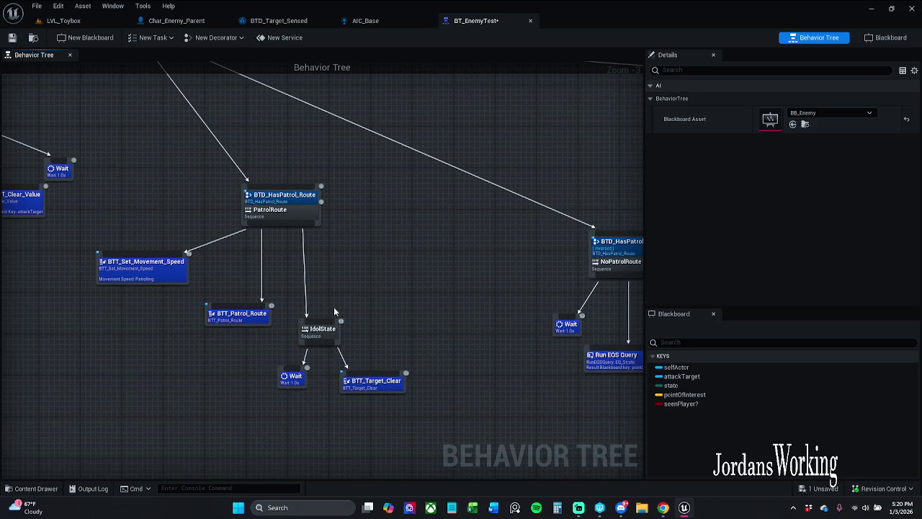
pyautogui.moveTo(166, 272); pyautogui.dragTo(188, 277)
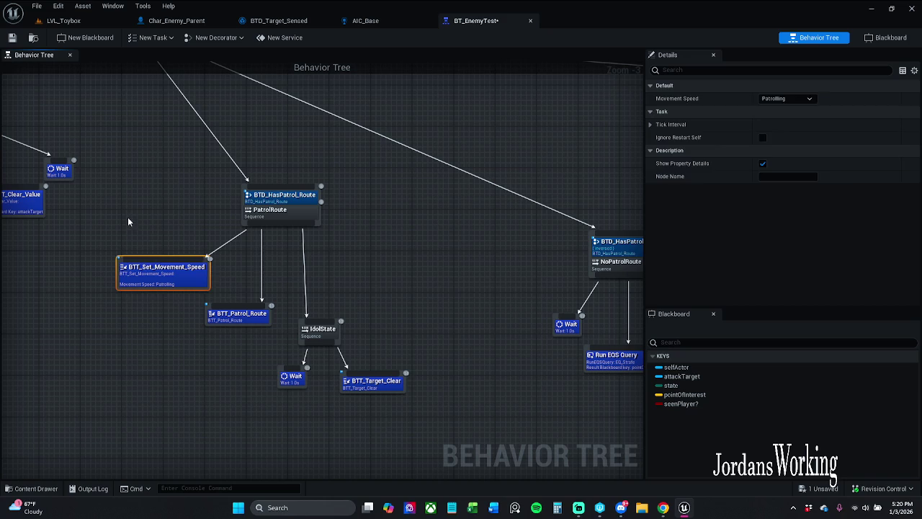
pyautogui.click(128, 218)
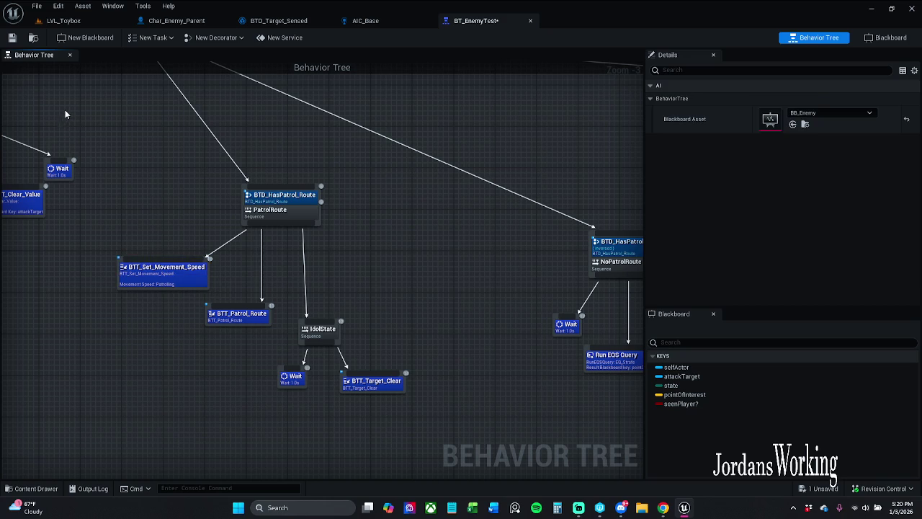
pyautogui.click(11, 38)
# Step: Shift Move To, BTT_Clear_Value and Wait left, and move BTT_Set_Alert and Wait closer to AttackTarget
pyautogui.moveTo(111, 136)
pyautogui.mouseDown()
pyautogui.moveTo(282, 188)
pyautogui.moveTo(245, 223)
pyautogui.mouseUp()
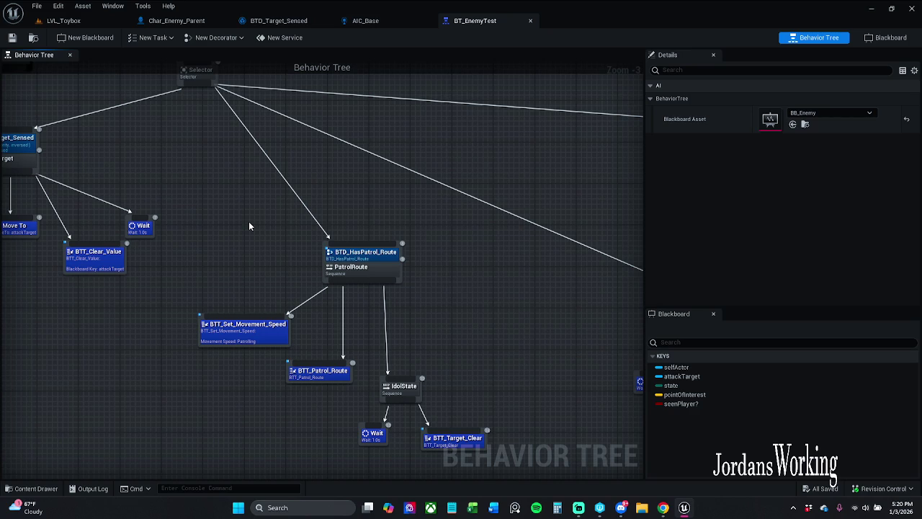
pyautogui.moveTo(249, 226); pyautogui.dragTo(436, 218)
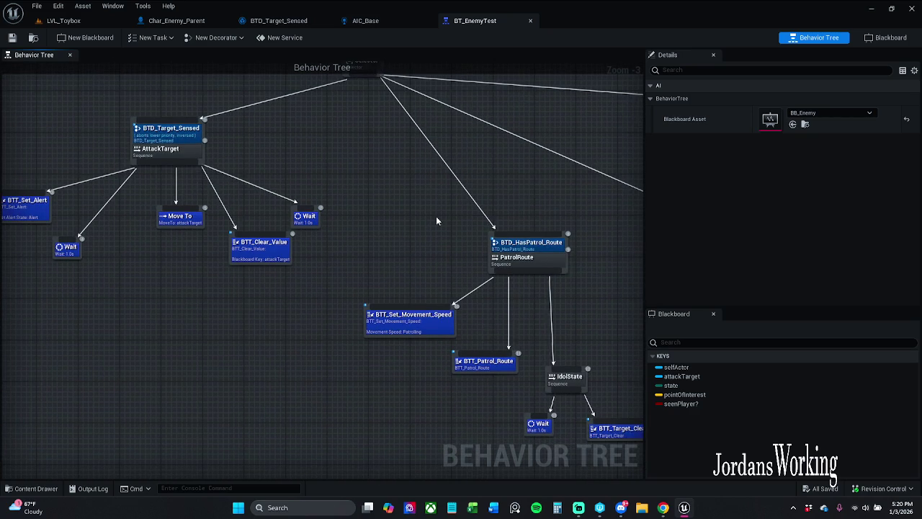
pyautogui.moveTo(323, 266)
pyautogui.mouseDown()
pyautogui.moveTo(155, 200)
pyautogui.moveTo(171, 216)
pyautogui.mouseUp()
pyautogui.click(120, 258)
pyautogui.moveTo(120, 258); pyautogui.dragTo(274, 256)
pyautogui.moveTo(141, 184); pyautogui.dragTo(242, 295)
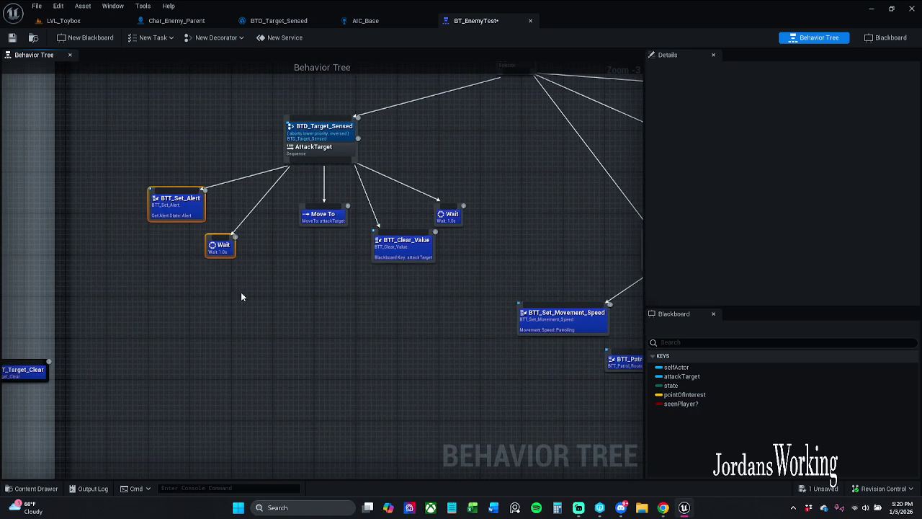
pyautogui.moveTo(186, 206); pyautogui.dragTo(241, 203)
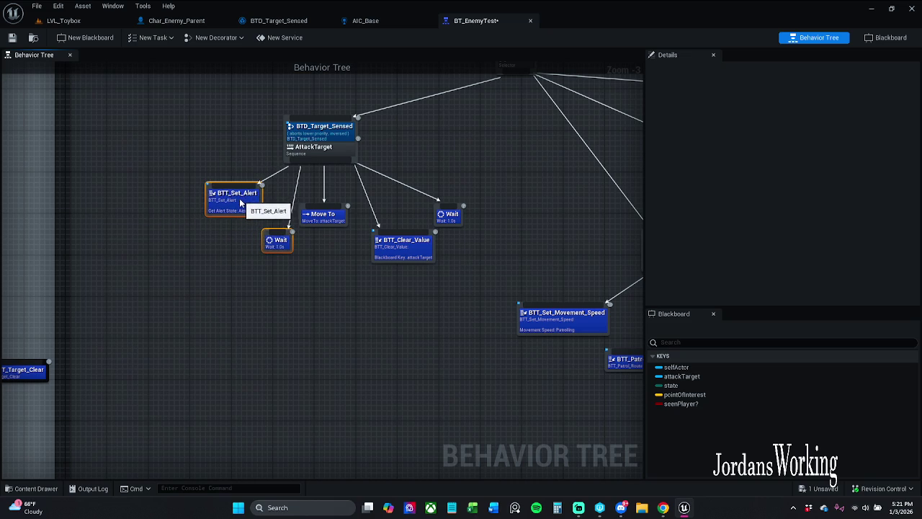
pyautogui.click(340, 273)
# Step: Move the IdolState, Wait and BTT_Target_Clear group and BTT_Patrol_Route up-right
pyautogui.moveTo(340, 273); pyautogui.dragTo(258, 250)
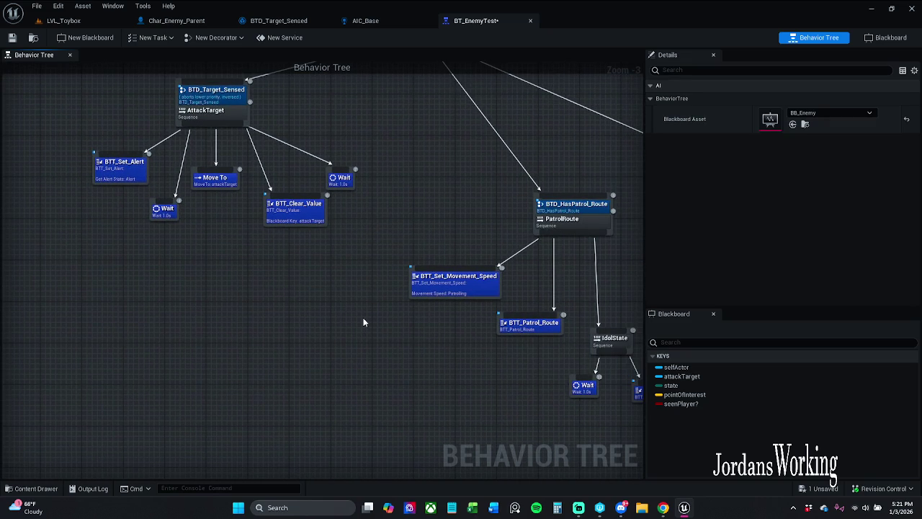
pyautogui.moveTo(369, 330)
pyautogui.mouseDown()
pyautogui.moveTo(181, 257)
pyautogui.moveTo(311, 307)
pyautogui.mouseUp()
pyautogui.moveTo(432, 321); pyautogui.dragTo(376, 345)
pyautogui.moveTo(326, 305); pyautogui.dragTo(387, 245)
pyautogui.moveTo(271, 355); pyautogui.dragTo(395, 266)
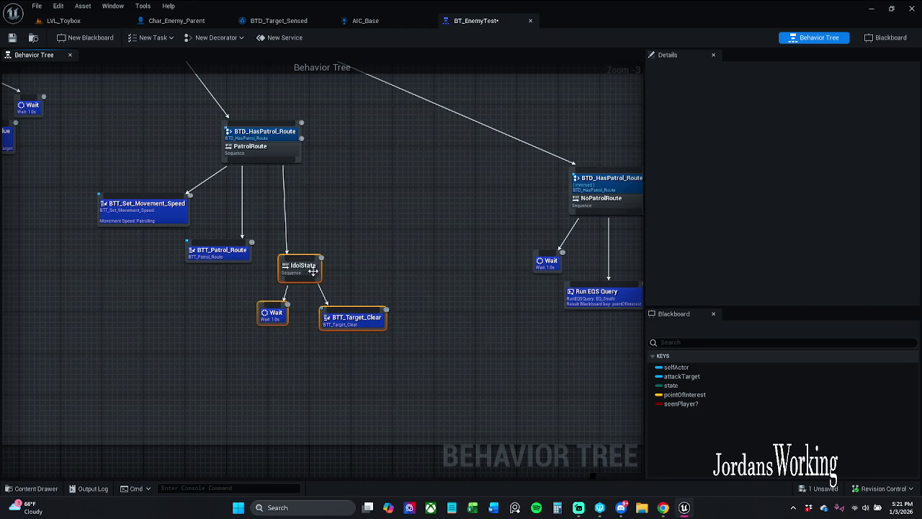
pyautogui.moveTo(314, 271); pyautogui.dragTo(335, 250)
pyautogui.click(252, 273)
pyautogui.moveTo(245, 260); pyautogui.dragTo(259, 249)
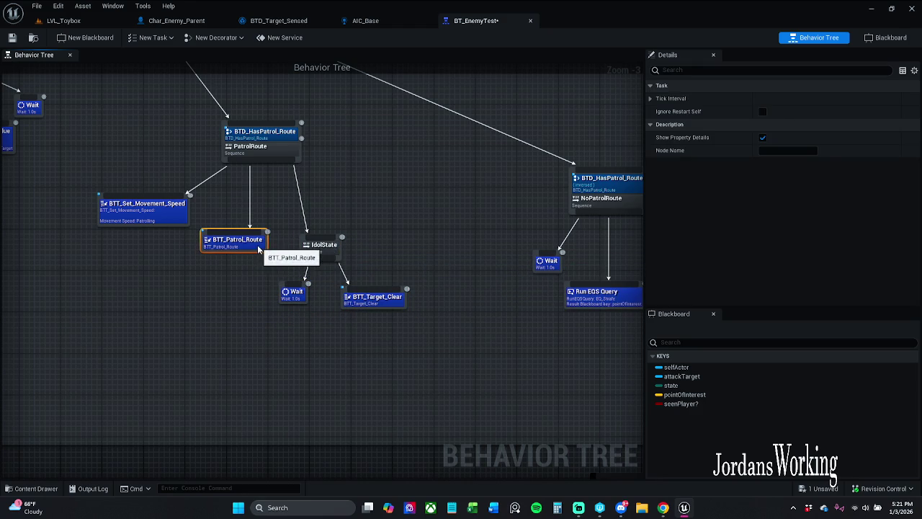
pyautogui.click(212, 272)
# Step: Fine-tune BTT_Set_Movement_Speed, BTT_Patrol_Route and the NoPatrolRoute nodes, then save BT_EnemyTest
pyautogui.moveTo(171, 218)
pyautogui.mouseDown()
pyautogui.moveTo(180, 208)
pyautogui.moveTo(188, 218)
pyautogui.mouseUp()
pyautogui.click(199, 280)
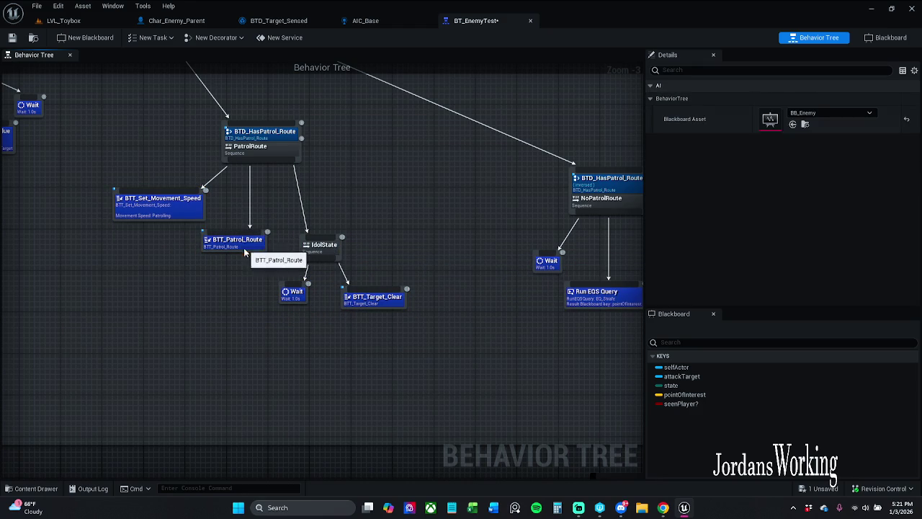
pyautogui.moveTo(245, 252); pyautogui.dragTo(240, 257)
pyautogui.click(291, 353)
pyautogui.moveTo(413, 358)
pyautogui.mouseDown()
pyautogui.moveTo(205, 337)
pyautogui.moveTo(505, 220)
pyautogui.moveTo(343, 211)
pyautogui.mouseUp()
pyautogui.click(342, 119)
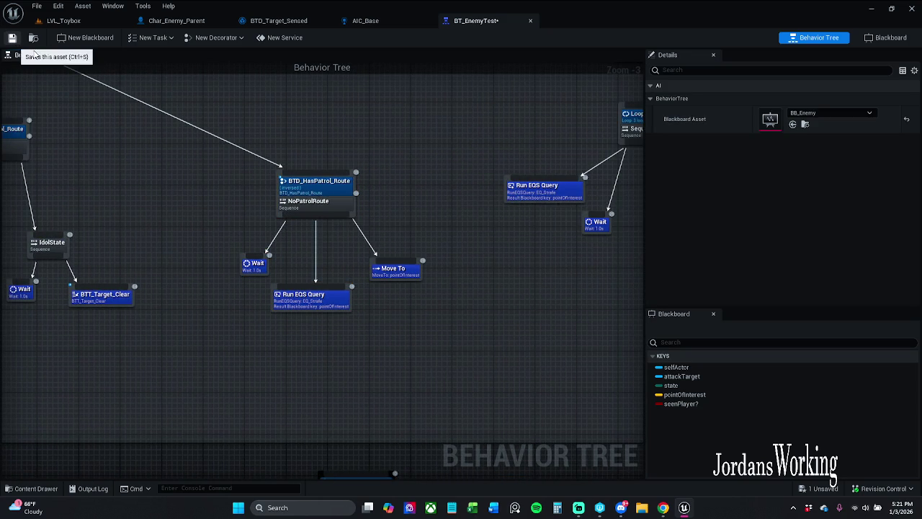
pyautogui.hotkey('ctrl', 's')
pyautogui.moveTo(220, 222); pyautogui.dragTo(406, 257)
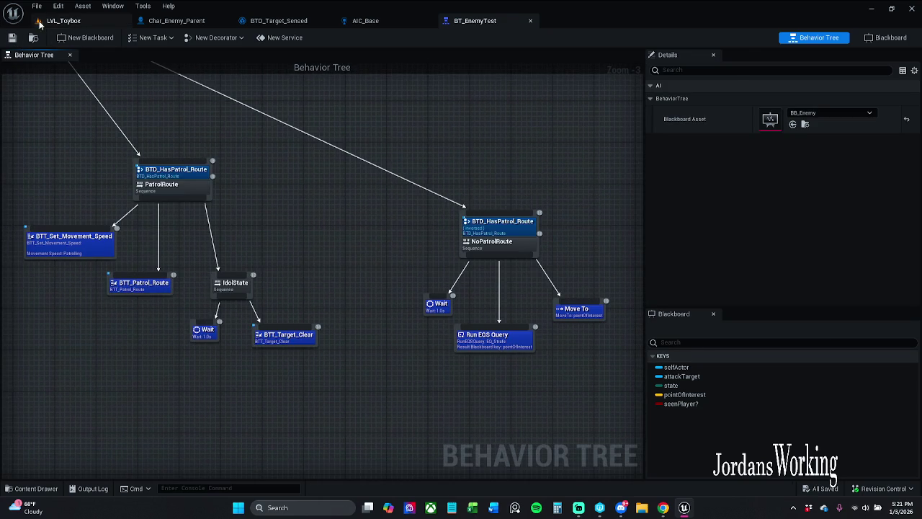
# Step: Play-test LVL_Toybox briefly, running, sidestepping and jumping toward the platform
pyautogui.click(64, 20)
pyautogui.click(235, 37)
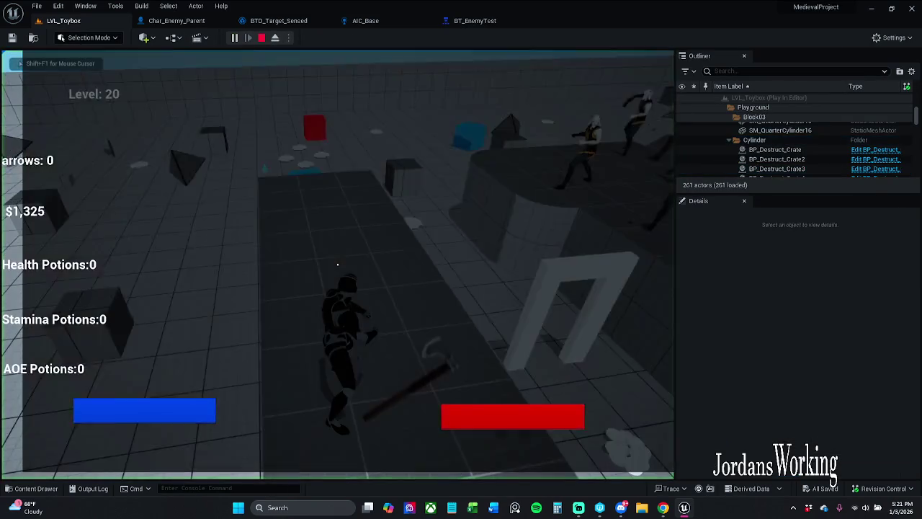
pyautogui.press('w')
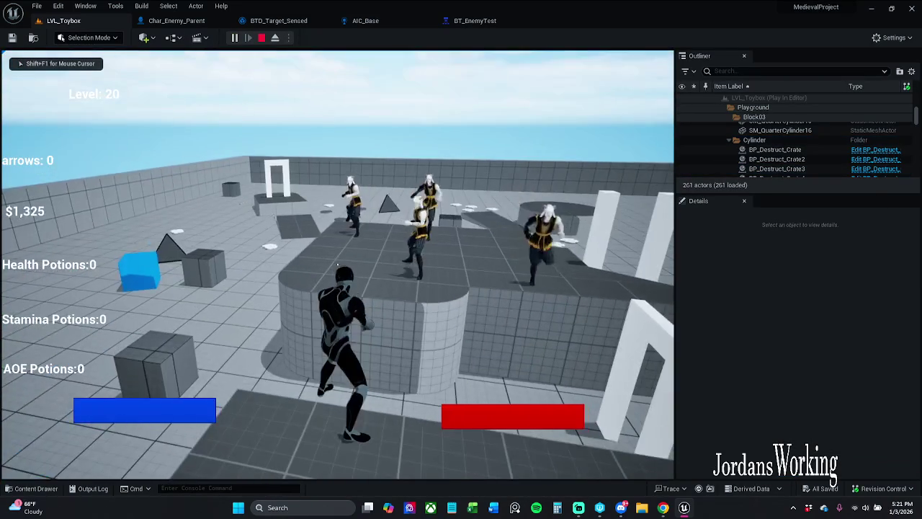
pyautogui.press('a')
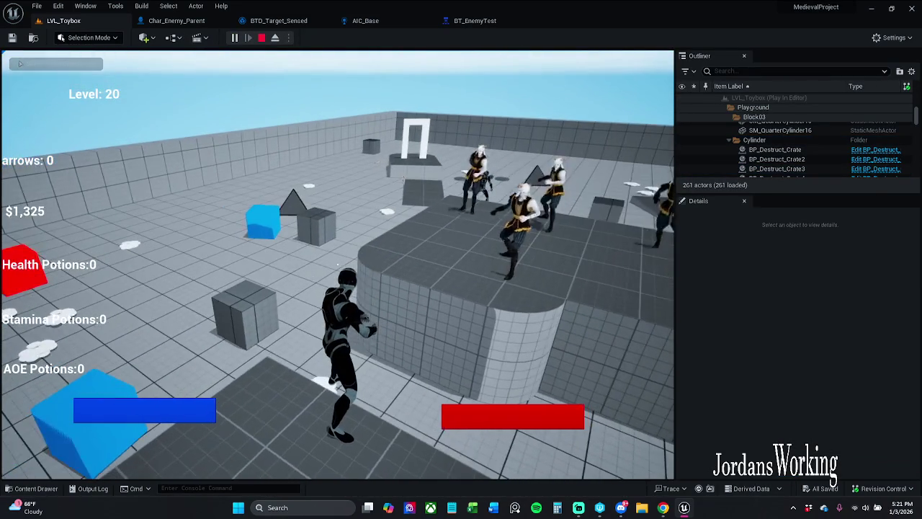
pyautogui.press('w')
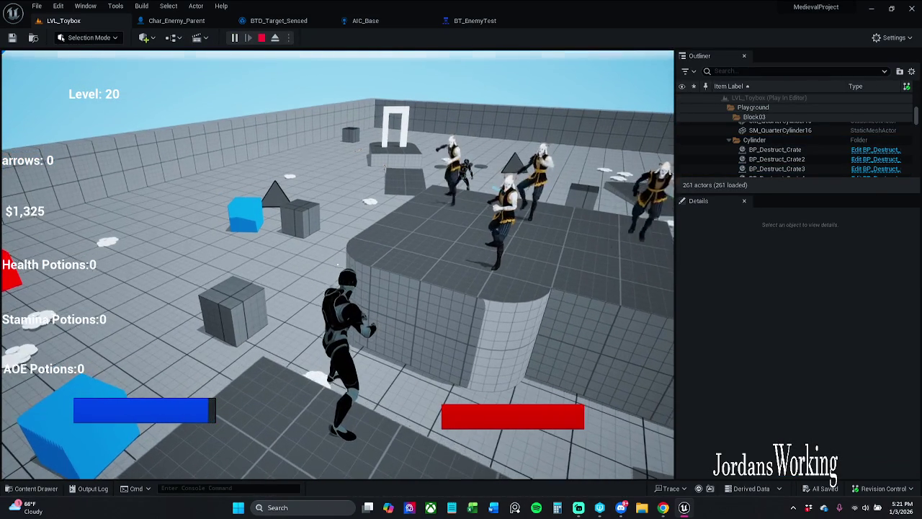
pyautogui.press('space')
pyautogui.press('Escape')
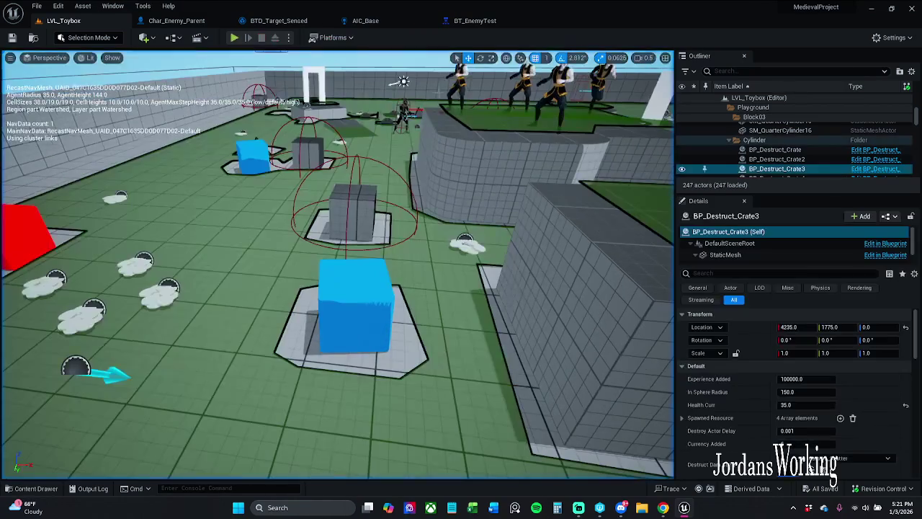
# Step: Reset Char_Enemy_Parent's Patrol Route to None and save it, checking out the asset
pyautogui.click(405, 110)
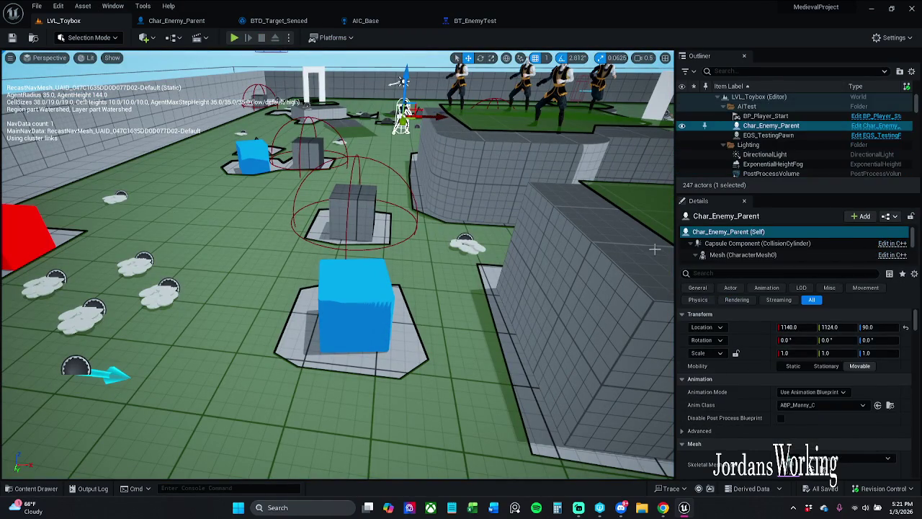
pyautogui.scroll(-3, 858, 425)
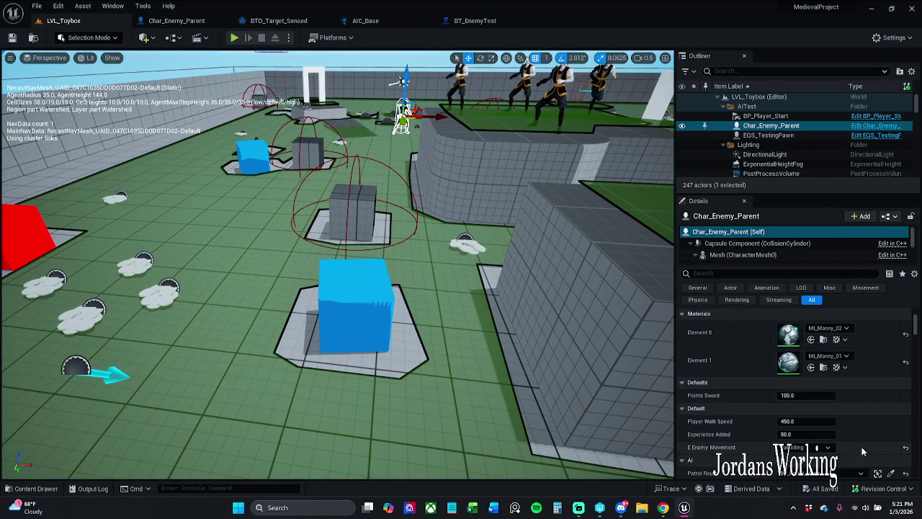
pyautogui.scroll(-1, 862, 447)
pyautogui.click(906, 443)
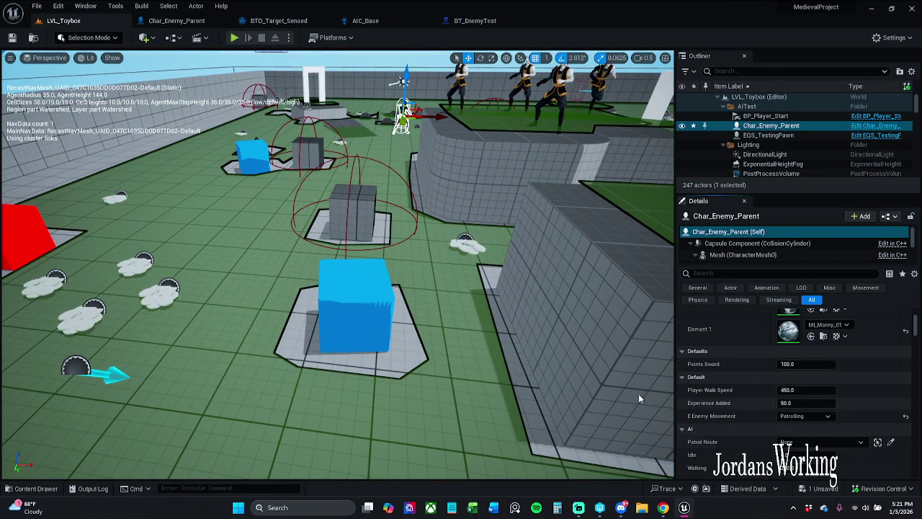
pyautogui.click(11, 39)
pyautogui.click(470, 364)
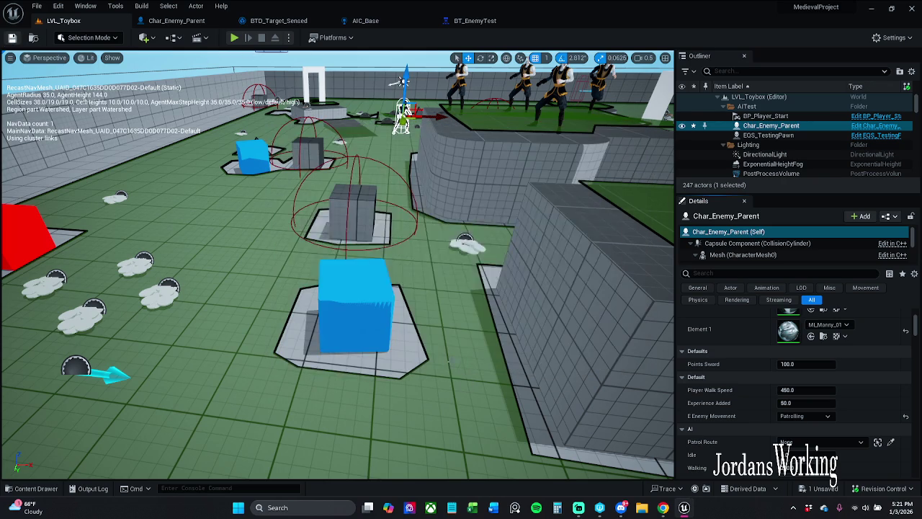
# Step: Run another quick play test with Alt+P, stop it, and return to BT_EnemyTest
pyautogui.hotkey('alt', 'p')
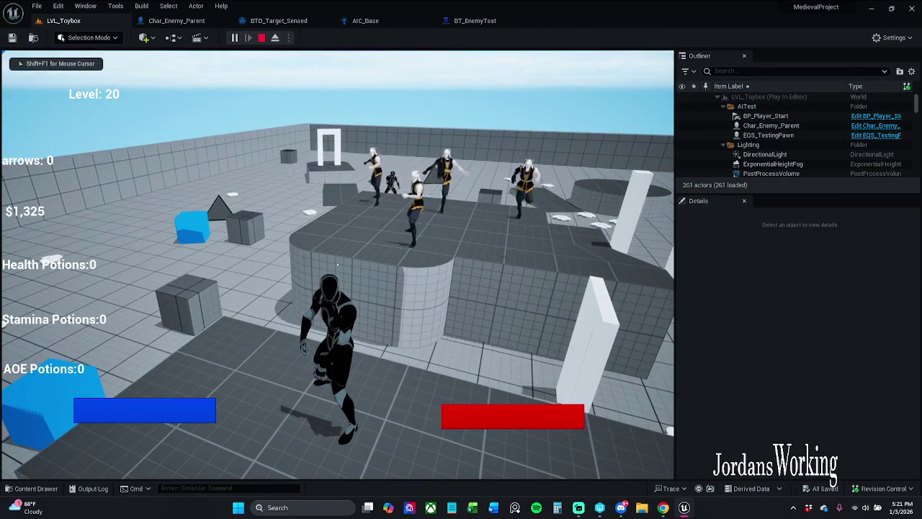
pyautogui.hotkey('shift', 'F1')
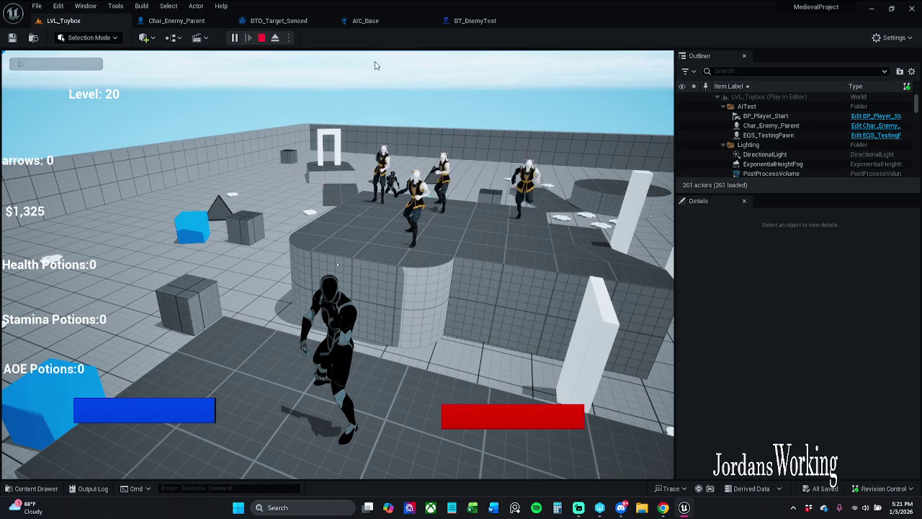
pyautogui.press('Escape')
pyautogui.click(497, 20)
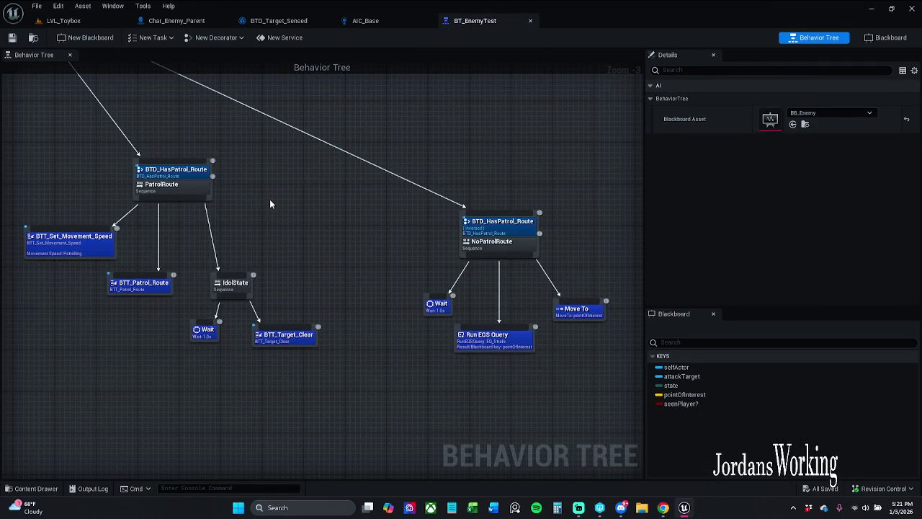
# Step: Pan to the patrol route branches and select the NoPatrolRoute branch's HasPatrol_Route decorator
pyautogui.moveTo(270, 204); pyautogui.dragTo(334, 257)
pyautogui.scroll(-3, 404, 249)
pyautogui.scroll(2, 433, 227)
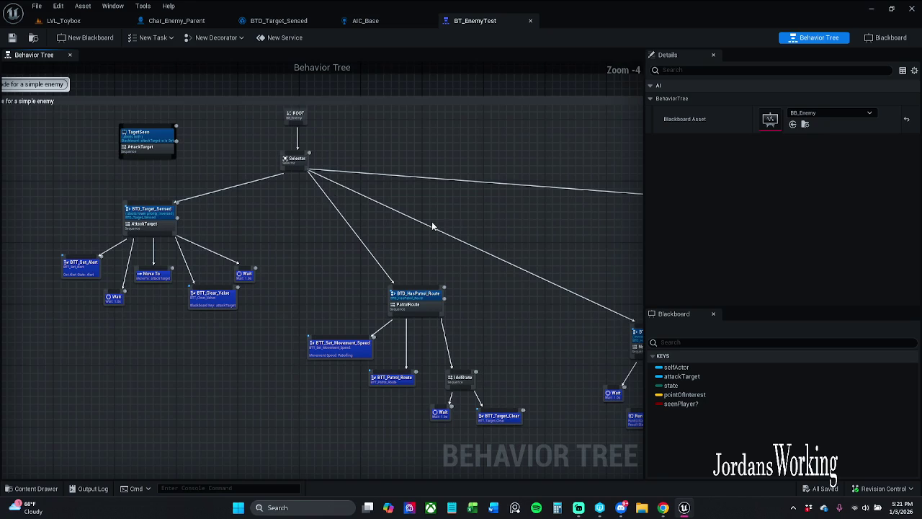
pyautogui.moveTo(462, 225)
pyautogui.mouseDown()
pyautogui.moveTo(299, 175)
pyautogui.moveTo(67, 137)
pyautogui.moveTo(299, 135)
pyautogui.mouseUp()
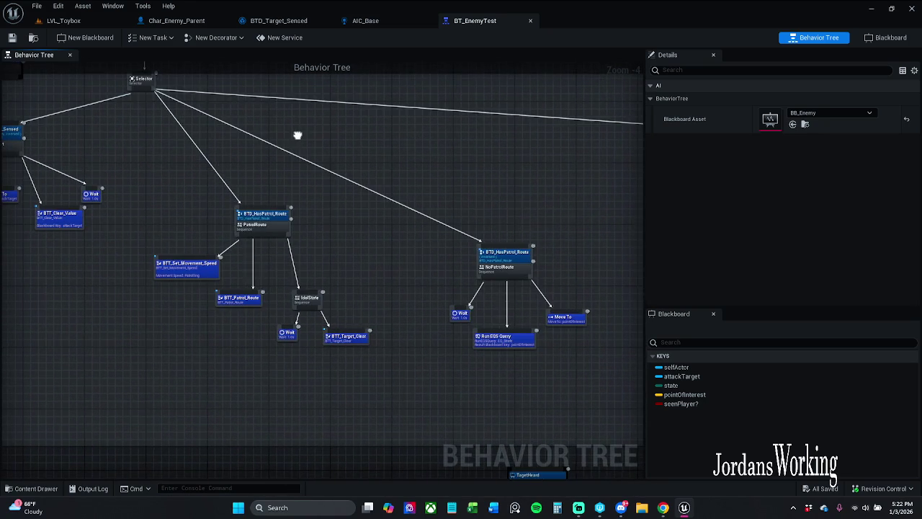
pyautogui.click(507, 254)
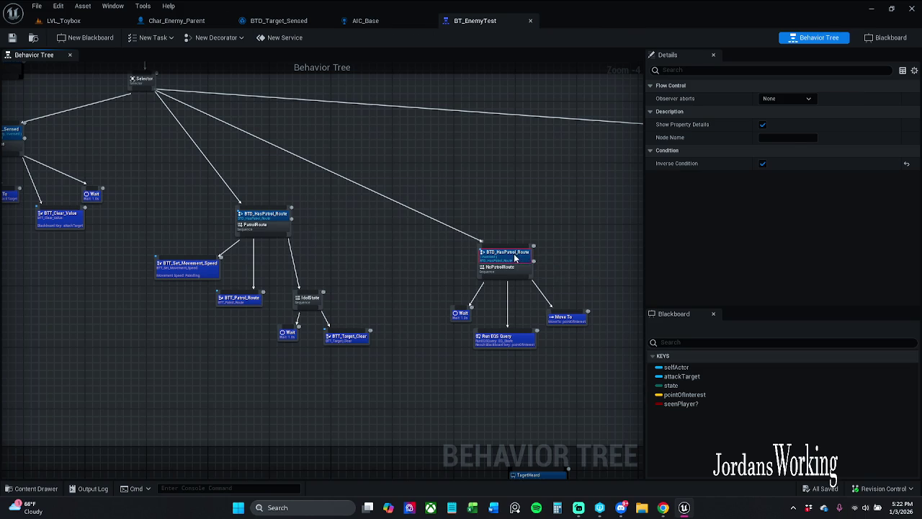
# Step: Open the BTD_HasPatrol_Route blueprint and center its Perform Condition Check AI graph
pyautogui.doubleClick(514, 257)
pyautogui.moveTo(483, 239); pyautogui.dragTo(507, 229)
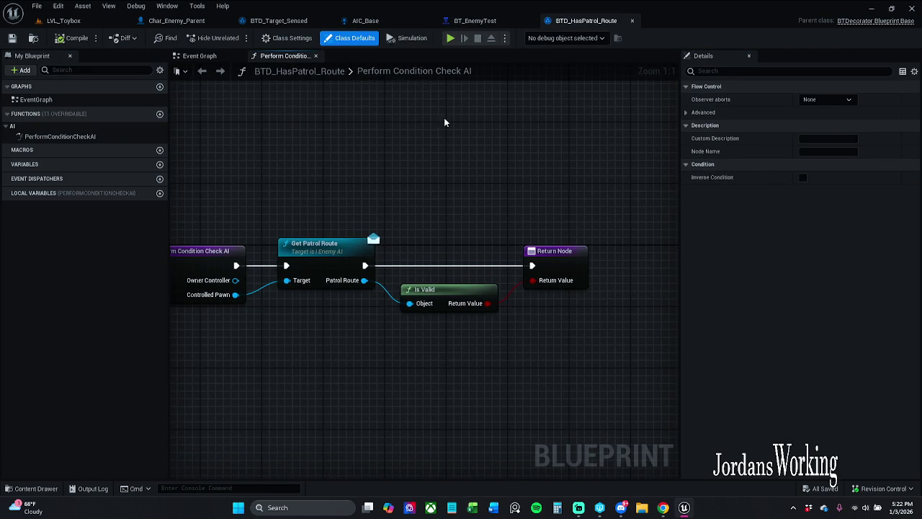
pyautogui.moveTo(444, 123); pyautogui.dragTo(494, 137)
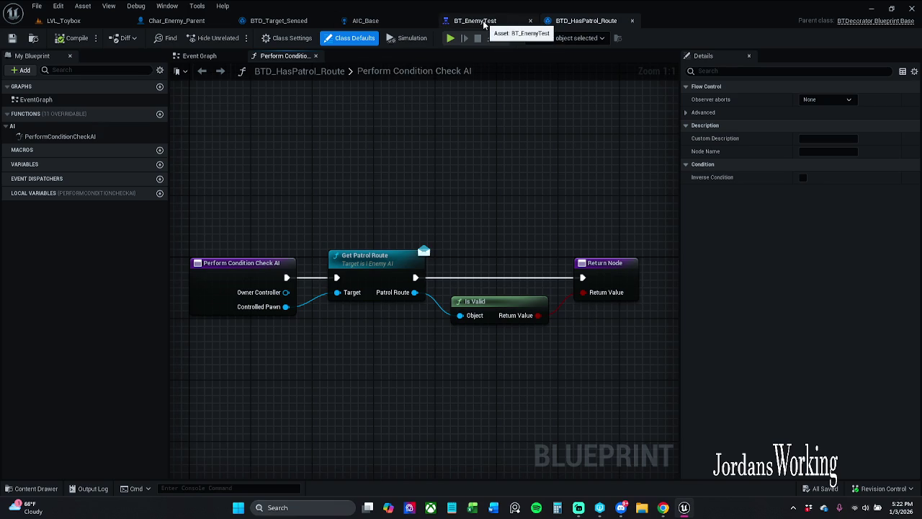
# Step: Back in BT_EnemyTest, inspect the PatrolRoute branch's decorator settings without adding nodes
pyautogui.click(484, 23)
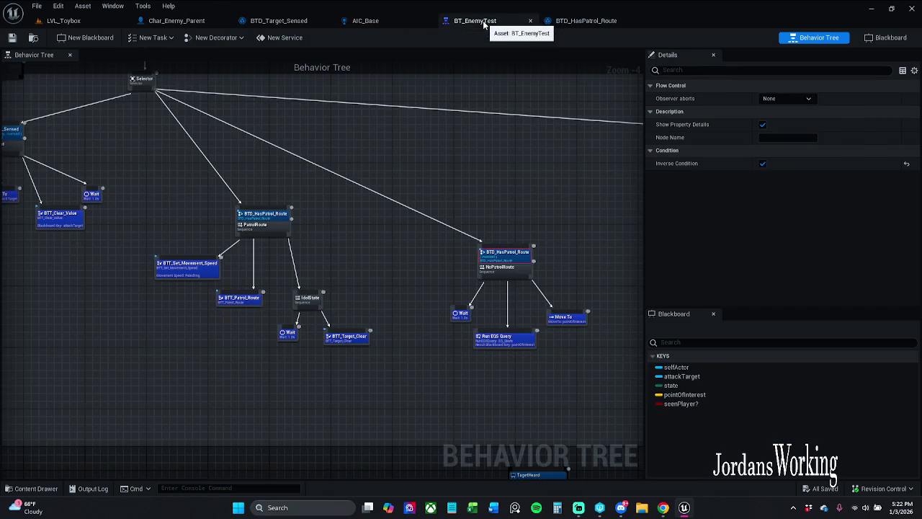
pyautogui.click(284, 221)
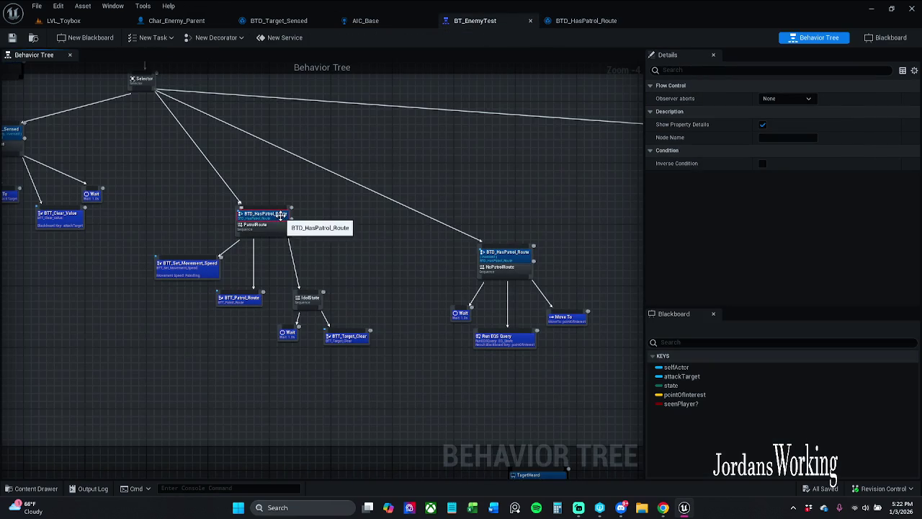
pyautogui.scroll(1, 455, 272)
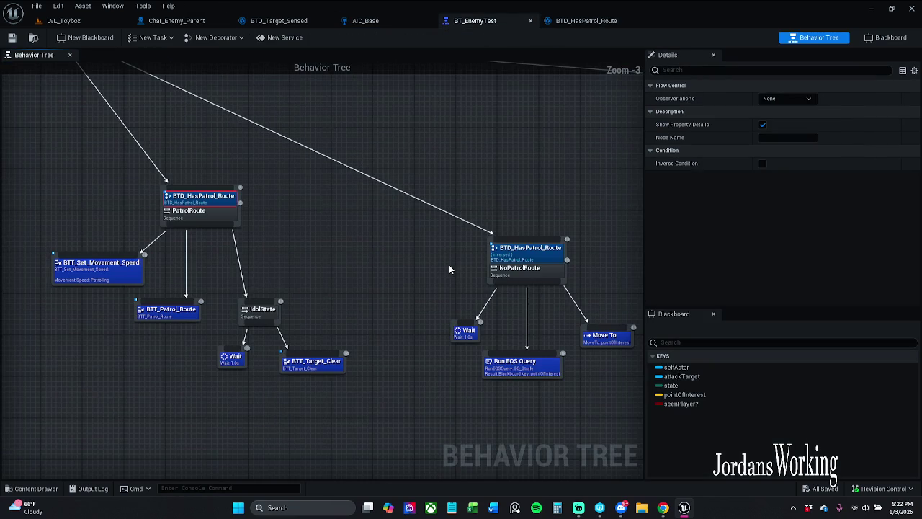
pyautogui.scroll(-1, 417, 267)
pyautogui.rightClick(385, 240)
pyautogui.press('Escape')
pyautogui.scroll(-4, 335, 238)
pyautogui.scroll(3, 306, 188)
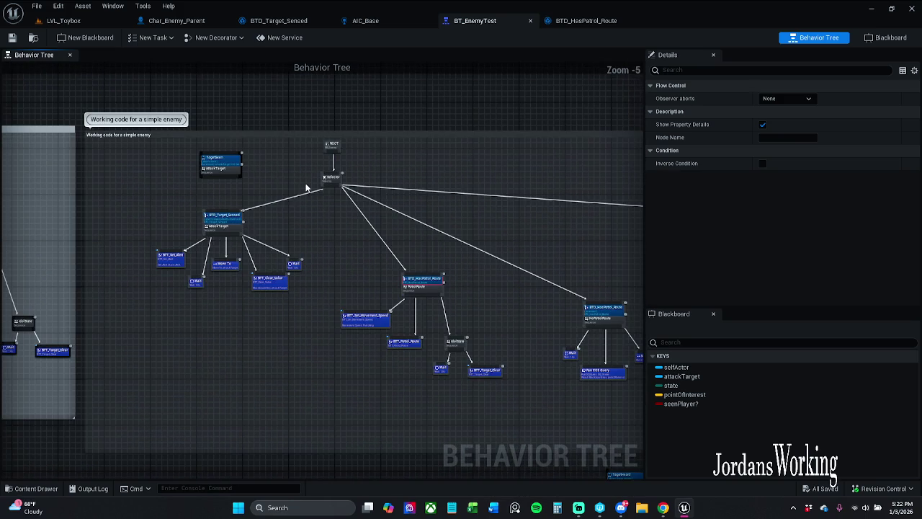
# Step: Float BT_EnemyTest in an enlarged window aligned to the screen top beside LVL_Toybox
pyautogui.moveTo(461, 20)
pyautogui.mouseDown()
pyautogui.moveTo(399, 160)
pyautogui.moveTo(440, 172)
pyautogui.moveTo(426, 173)
pyautogui.moveTo(418, 168)
pyautogui.moveTo(510, 29)
pyautogui.moveTo(483, 17)
pyautogui.mouseUp()
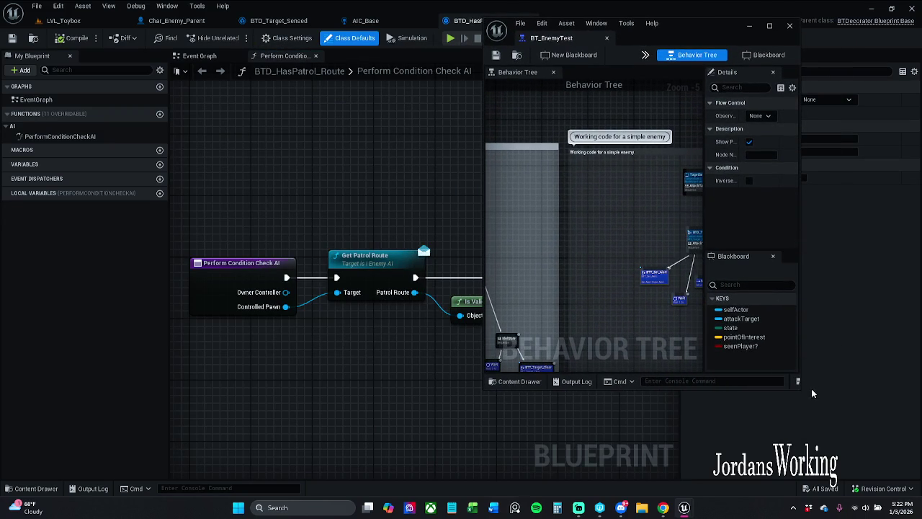
pyautogui.moveTo(798, 387)
pyautogui.mouseDown()
pyautogui.moveTo(822, 395)
pyautogui.moveTo(919, 490)
pyautogui.mouseUp()
pyautogui.scroll(1, 736, 193)
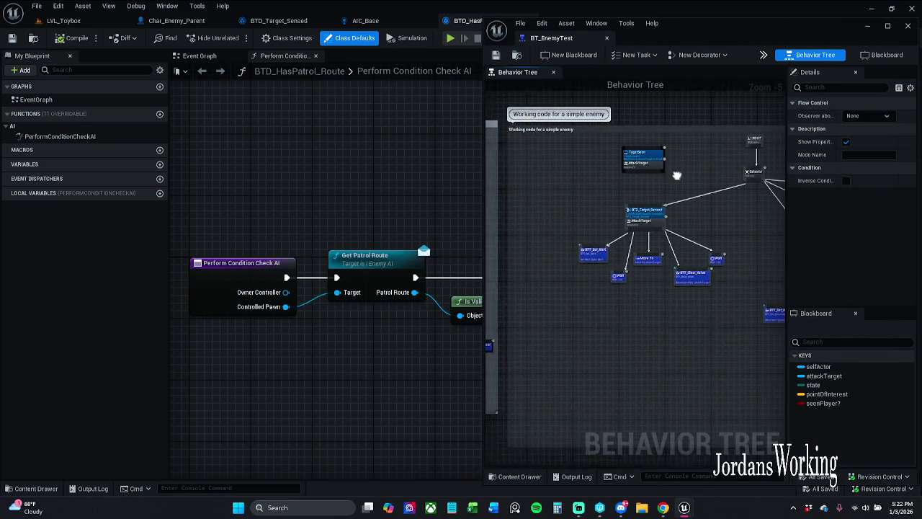
pyautogui.scroll(-2, 703, 190)
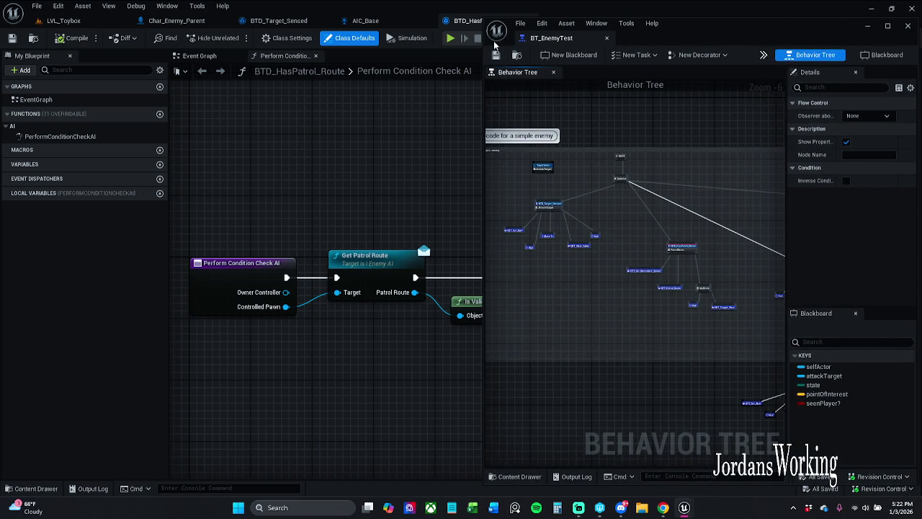
pyautogui.click(62, 20)
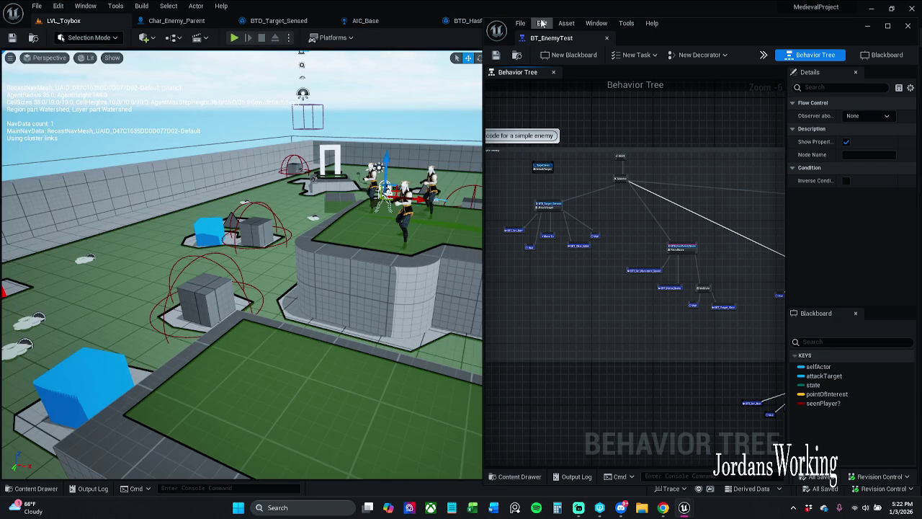
pyautogui.moveTo(721, 18); pyautogui.dragTo(721, 9)
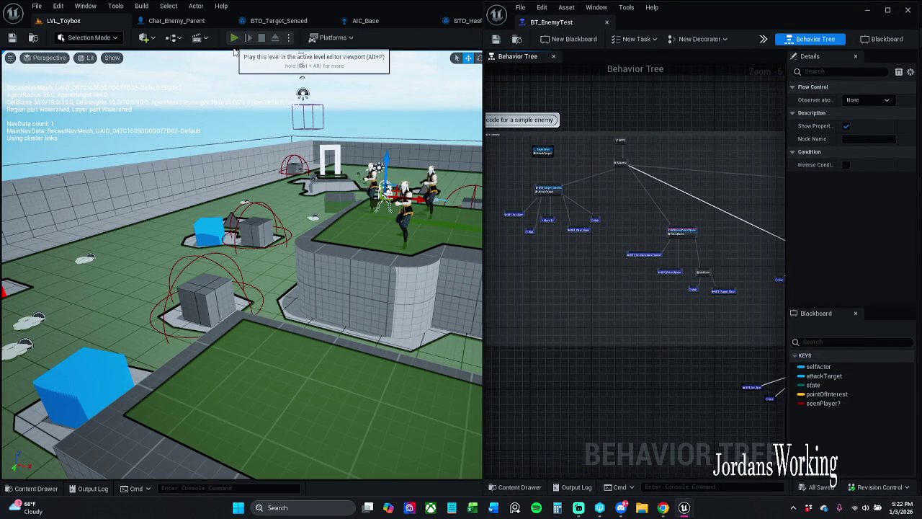
# Step: Run a brief LVL_Toybox play test, pausing it and then stopping
pyautogui.click(235, 38)
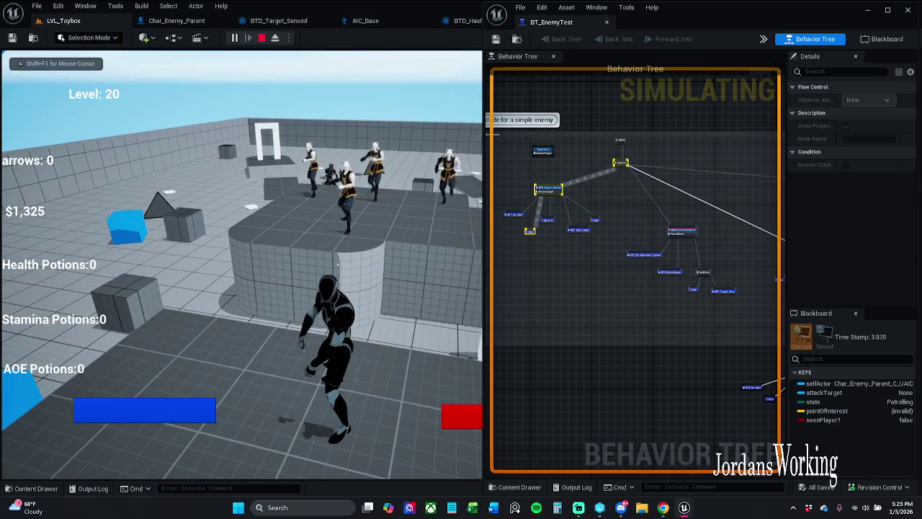
pyautogui.press('p')
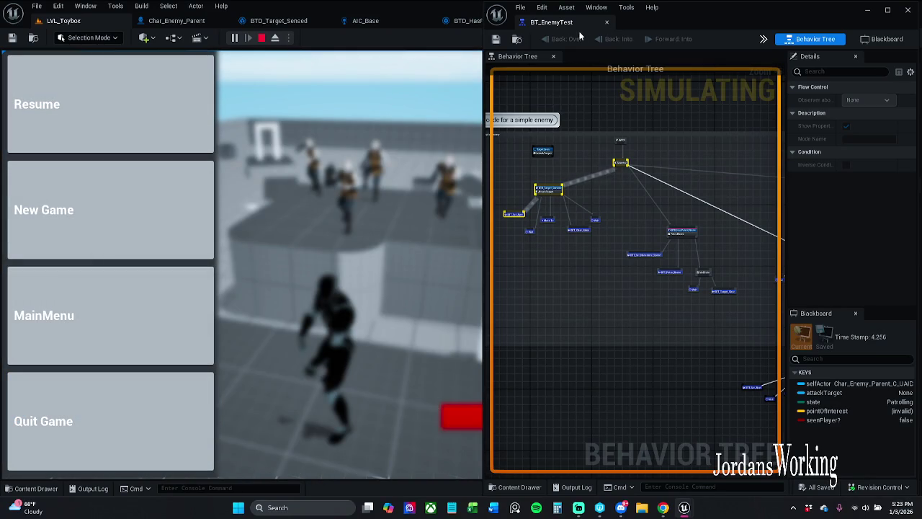
pyautogui.click(263, 38)
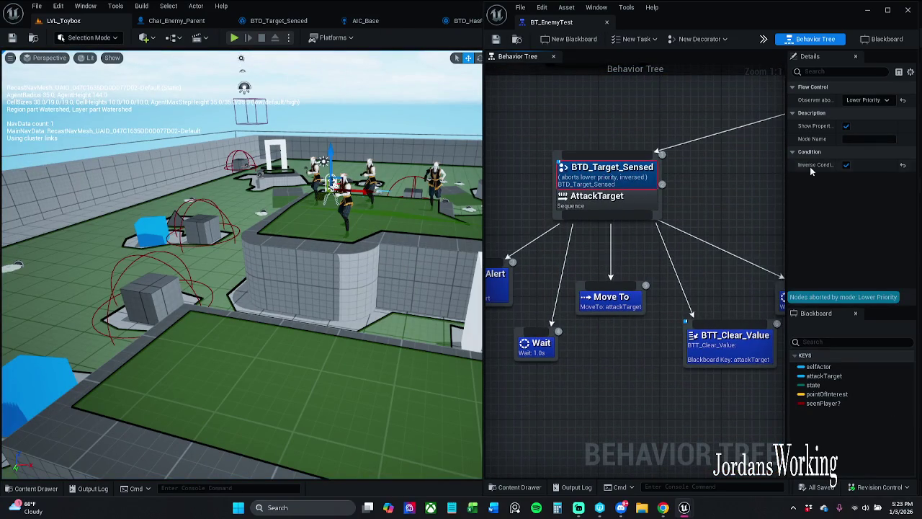
# Step: Turn off Inverse Condition on BTD_Target_Sensed, play-test briefly, and save BT_EnemyTest
pyautogui.click(851, 165)
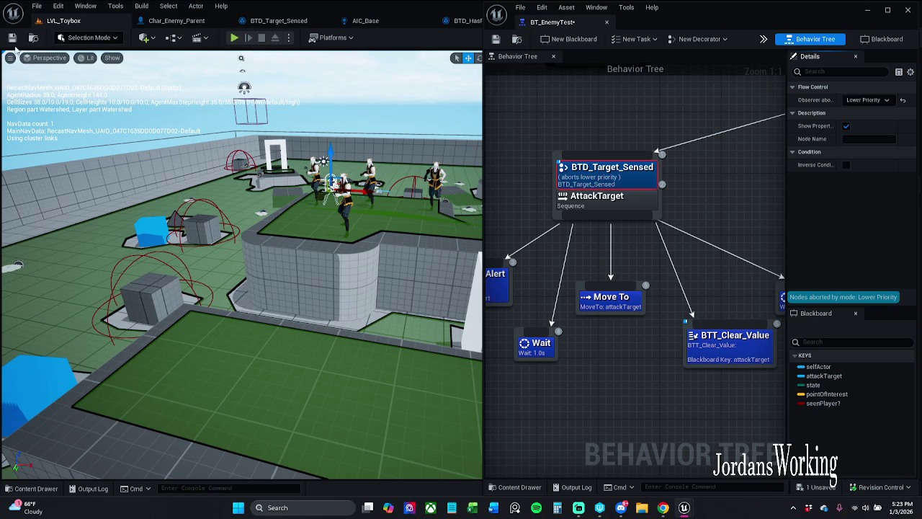
pyautogui.click(229, 40)
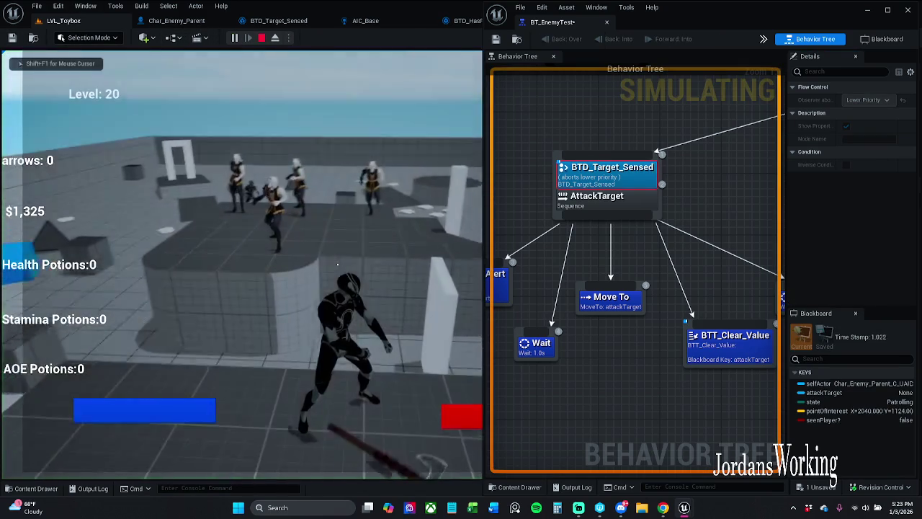
pyautogui.press('Escape')
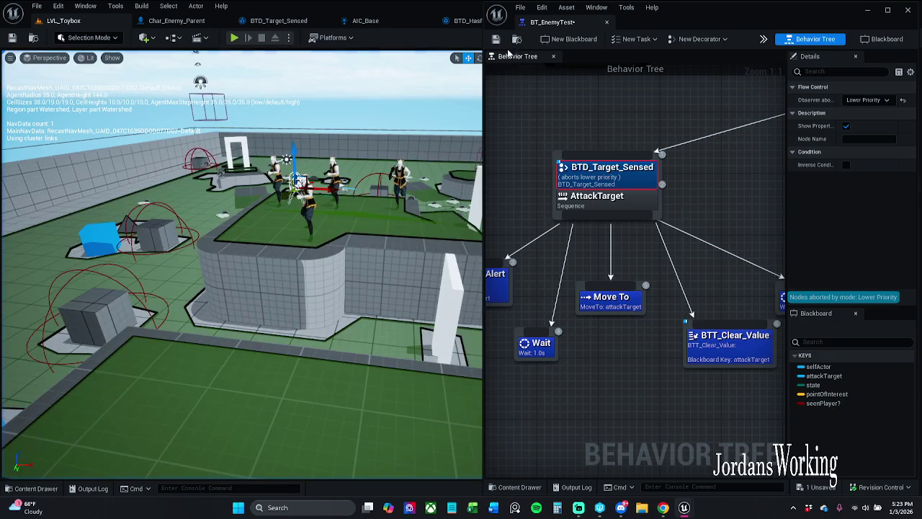
pyautogui.click(497, 41)
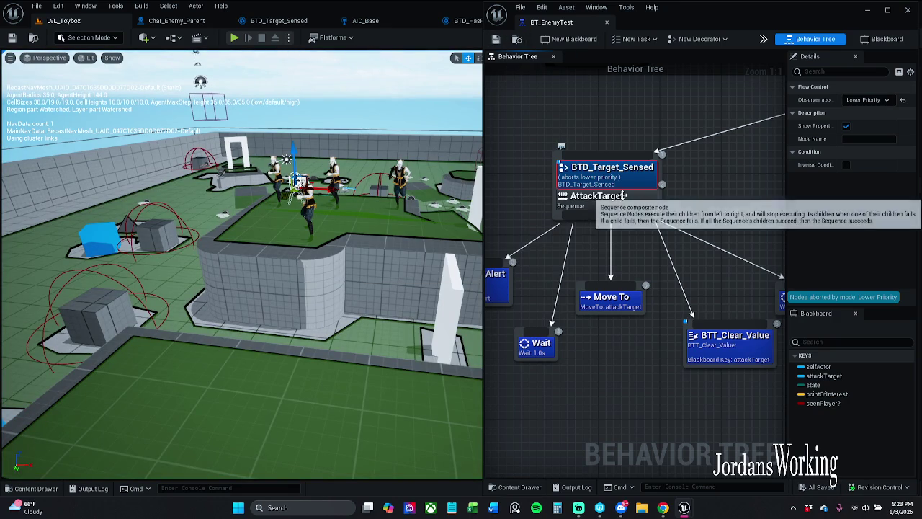
# Step: Pan from the NoPatrolRoute branch across to the Selector and PatrolRoute branch
pyautogui.moveTo(780, 201)
pyautogui.mouseDown()
pyautogui.moveTo(502, 160)
pyautogui.moveTo(528, 191)
pyautogui.mouseUp()
pyautogui.scroll(-2, 502, 160)
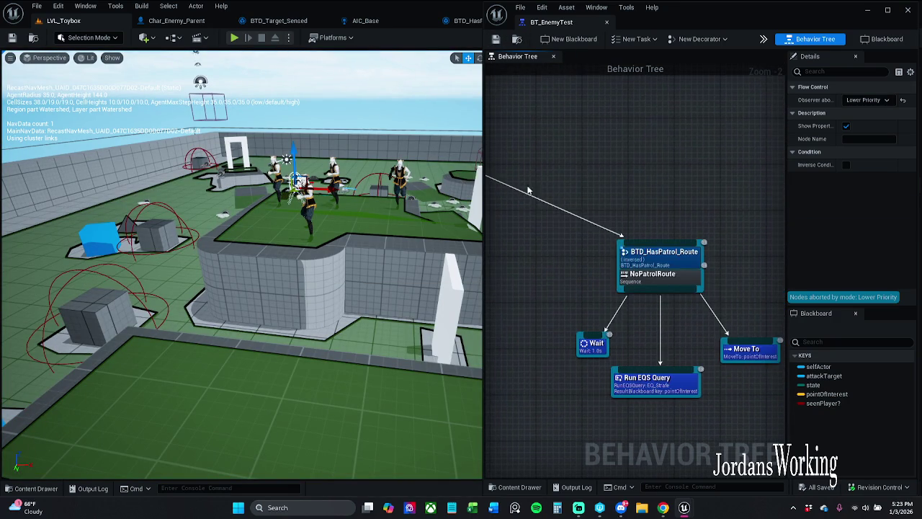
pyautogui.moveTo(612, 204)
pyautogui.mouseDown()
pyautogui.moveTo(682, 235)
pyautogui.moveTo(621, 214)
pyautogui.mouseUp()
pyautogui.click(554, 183)
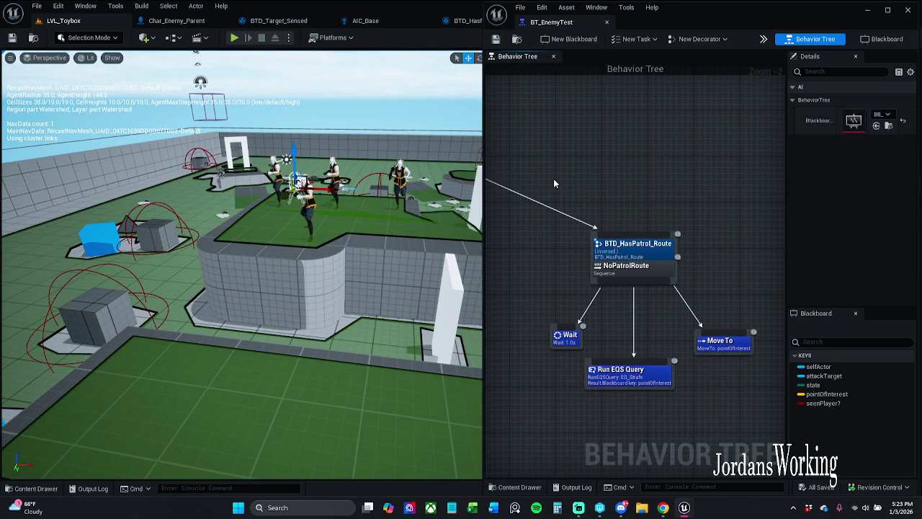
pyautogui.moveTo(553, 178)
pyautogui.mouseDown()
pyautogui.moveTo(569, 144)
pyautogui.moveTo(605, 303)
pyautogui.moveTo(776, 310)
pyautogui.moveTo(795, 320)
pyautogui.moveTo(576, 216)
pyautogui.moveTo(567, 288)
pyautogui.moveTo(505, 284)
pyautogui.moveTo(600, 285)
pyautogui.moveTo(648, 80)
pyautogui.moveTo(569, 180)
pyautogui.moveTo(530, 191)
pyautogui.moveTo(559, 292)
pyautogui.moveTo(504, 302)
pyautogui.moveTo(648, 288)
pyautogui.moveTo(576, 217)
pyautogui.mouseUp()
pyautogui.scroll(-2, 521, 303)
pyautogui.moveTo(521, 302)
pyautogui.mouseDown()
pyautogui.moveTo(720, 267)
pyautogui.moveTo(711, 255)
pyautogui.moveTo(660, 335)
pyautogui.moveTo(612, 336)
pyautogui.moveTo(537, 294)
pyautogui.mouseUp()
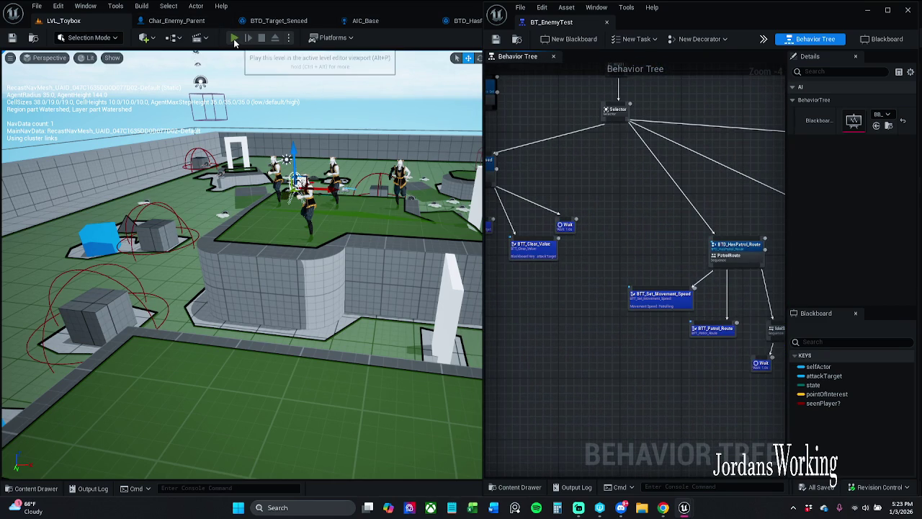
# Step: Play LVL_Toybox with the NoPatrolRoute branch in view and run the character forward
pyautogui.click(234, 38)
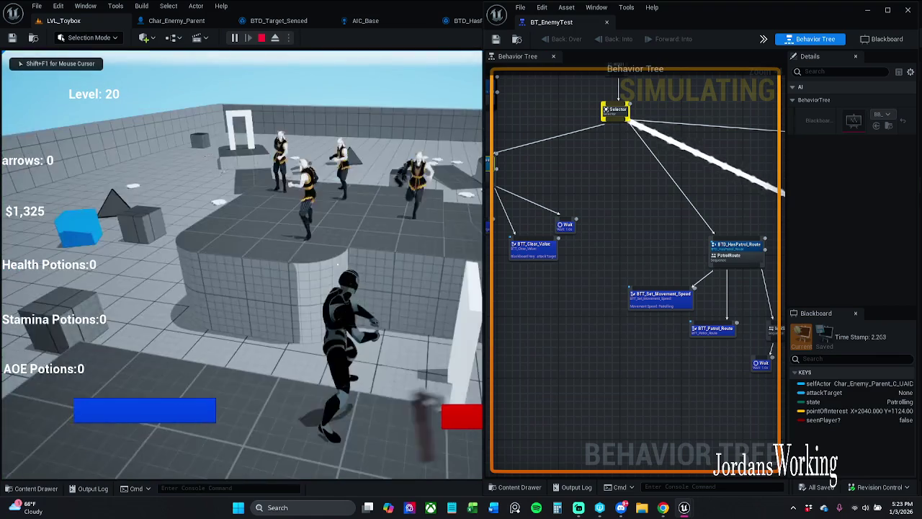
pyautogui.press('p')
pyautogui.scroll(1, 748, 258)
pyautogui.moveTo(748, 258); pyautogui.dragTo(569, 228)
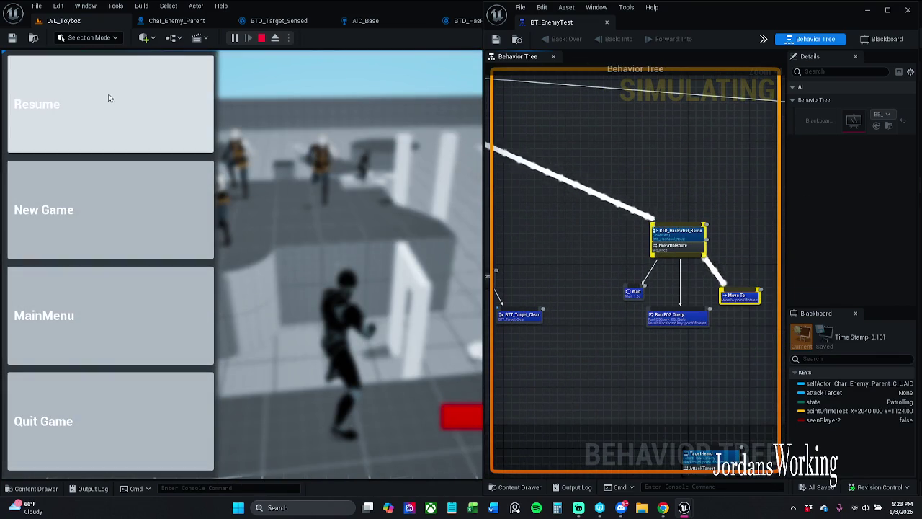
pyautogui.click(109, 95)
pyautogui.press('w')
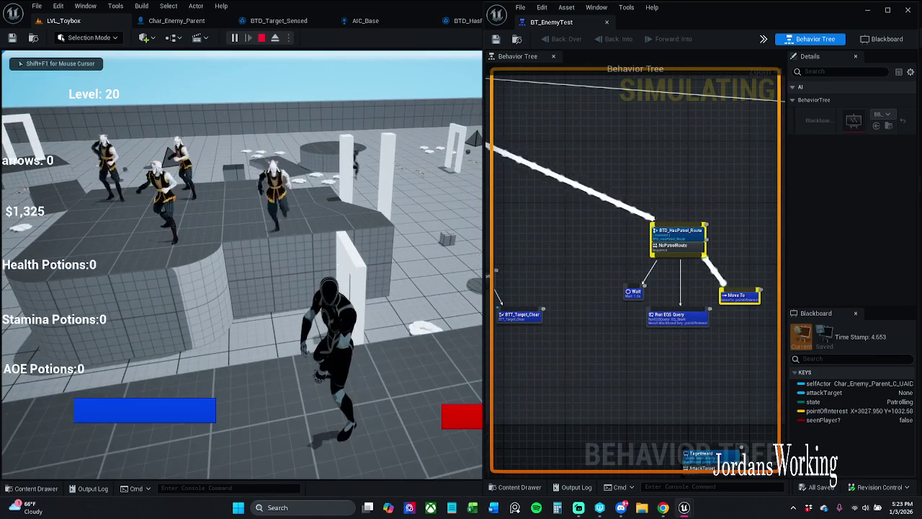
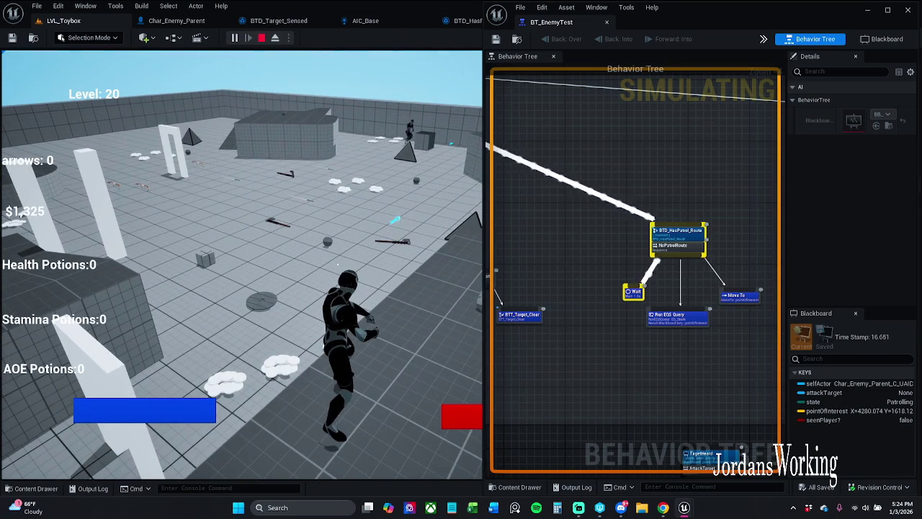
# Step: Stop the play session and set Char_Enemy_Parent's Patrol Route to BP_Patrol_Route
pyautogui.press('Escape')
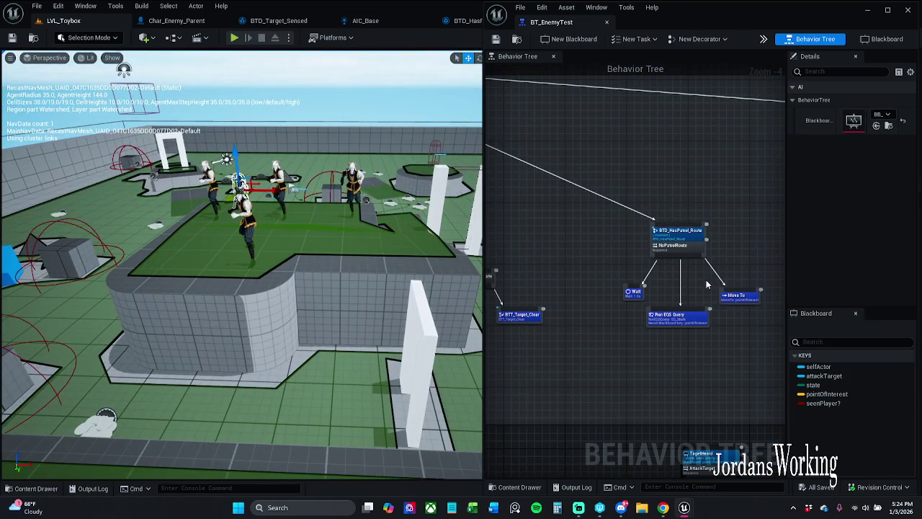
pyautogui.click(289, 260)
pyautogui.moveTo(726, 19)
pyautogui.mouseDown()
pyautogui.moveTo(153, 47)
pyautogui.moveTo(258, 93)
pyautogui.mouseUp()
pyautogui.scroll(3, 765, 358)
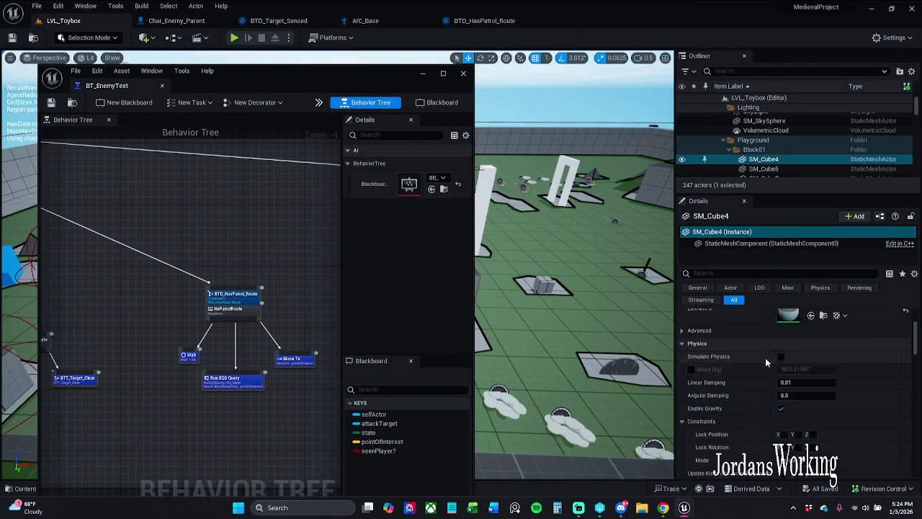
pyautogui.scroll(2, 917, 98)
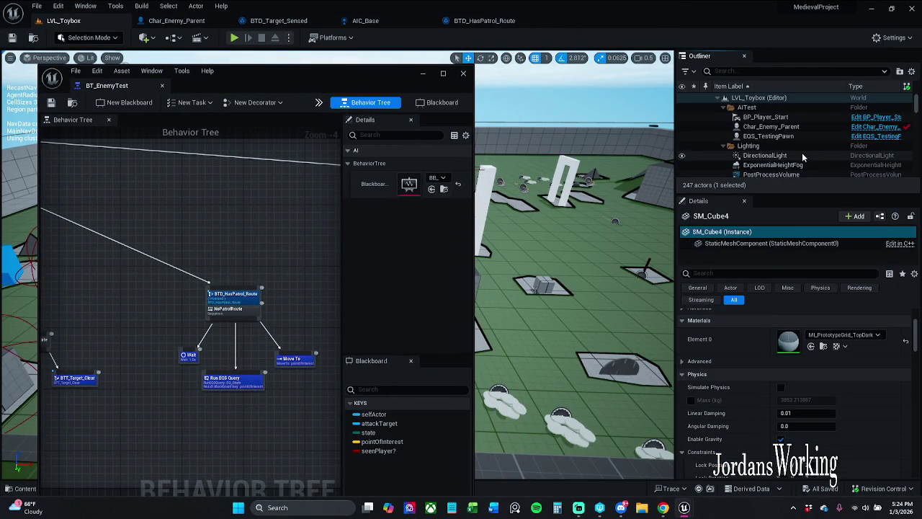
pyautogui.click(772, 126)
pyautogui.scroll(-3, 821, 425)
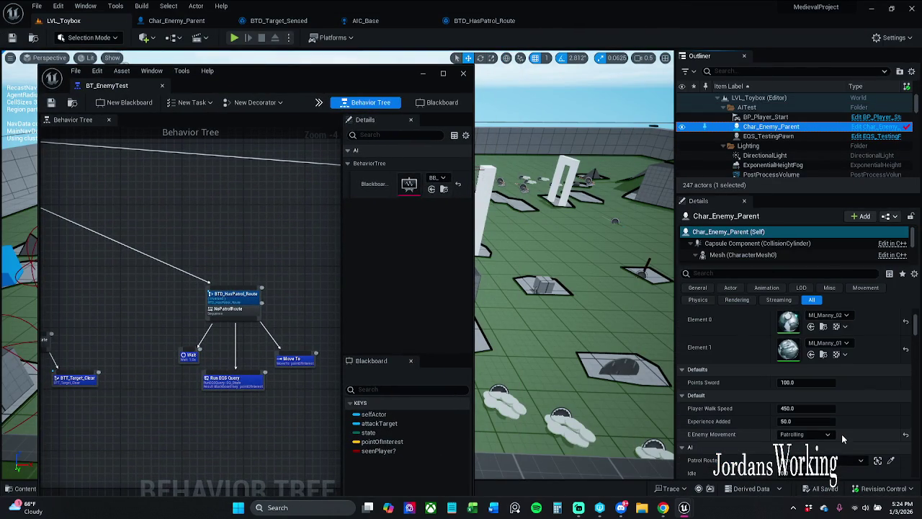
pyautogui.click(829, 459)
pyautogui.click(822, 357)
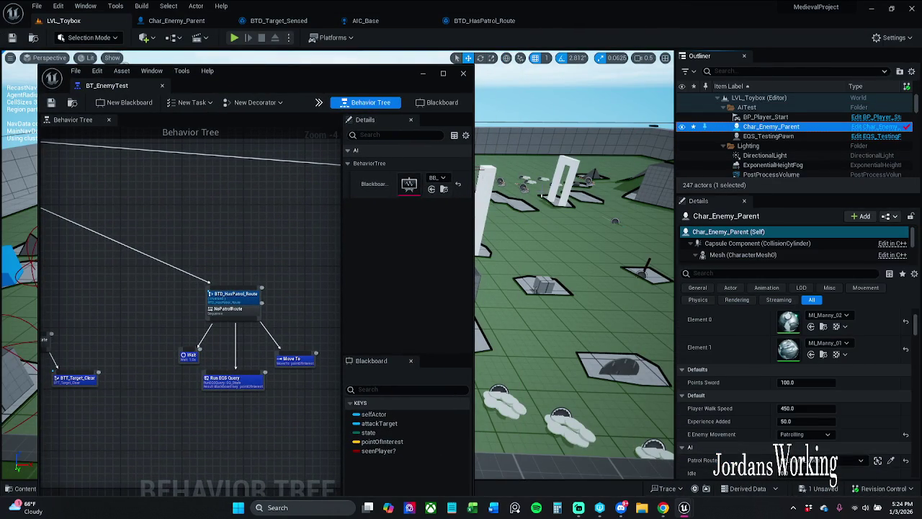
pyautogui.moveTo(321, 72)
pyautogui.mouseDown()
pyautogui.moveTo(519, 65)
pyautogui.moveTo(763, 19)
pyautogui.mouseUp()
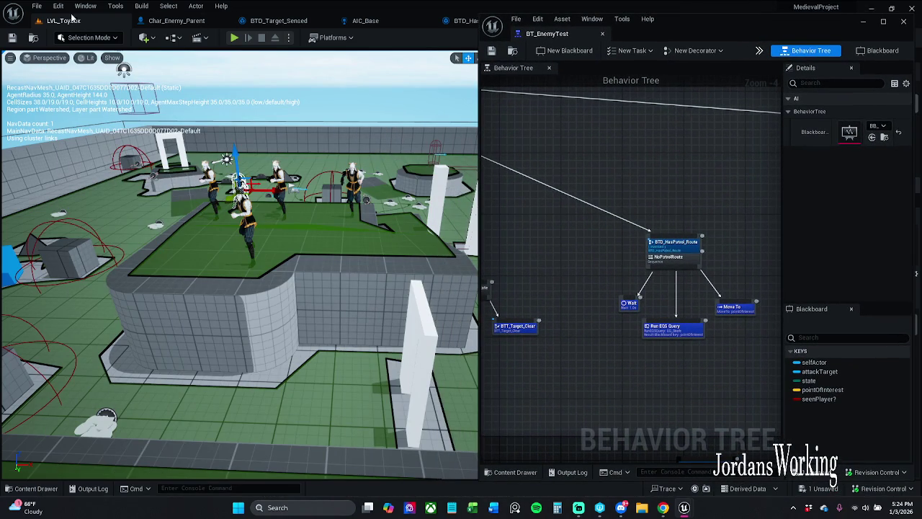
# Step: Save all levels and assets, then play-test the enemy patrol and stop it
pyautogui.click(37, 6)
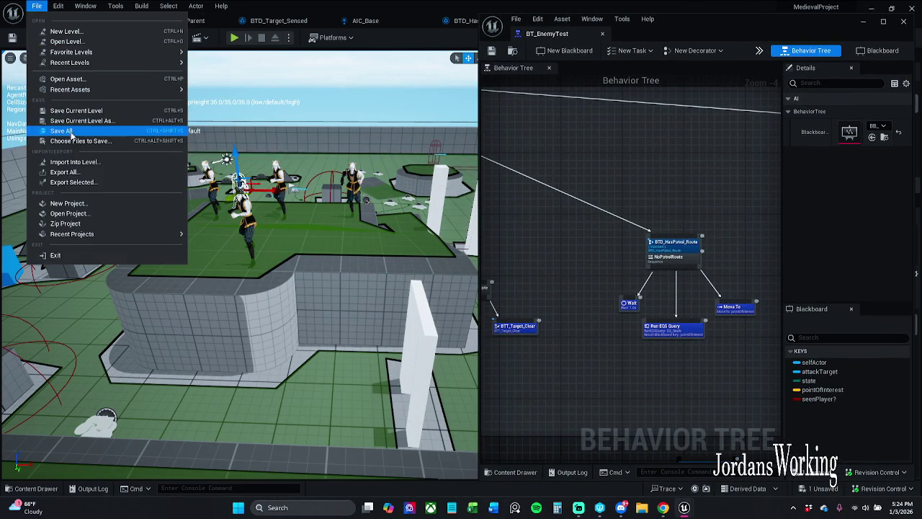
pyautogui.click(65, 131)
pyautogui.click(235, 38)
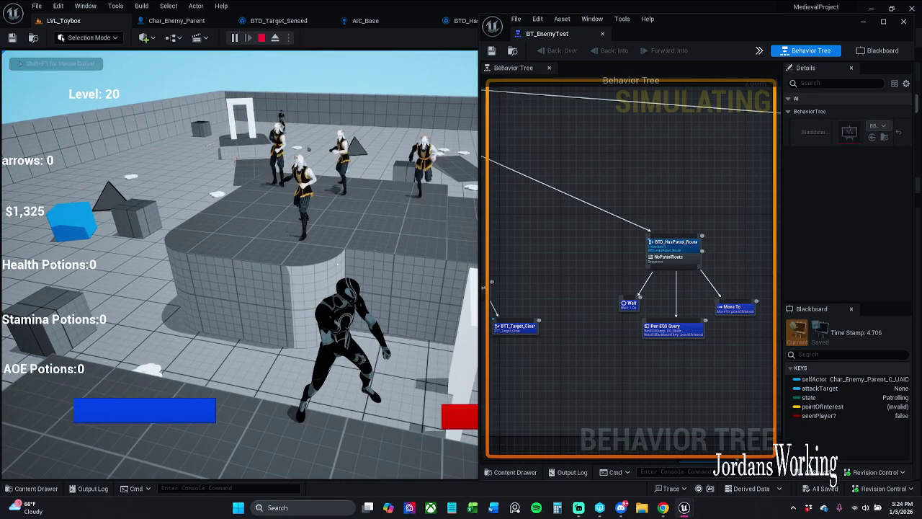
pyautogui.press('Escape')
# Step: Select the patrol path actor and save all levels and assets again
pyautogui.scroll(5, 240, 339)
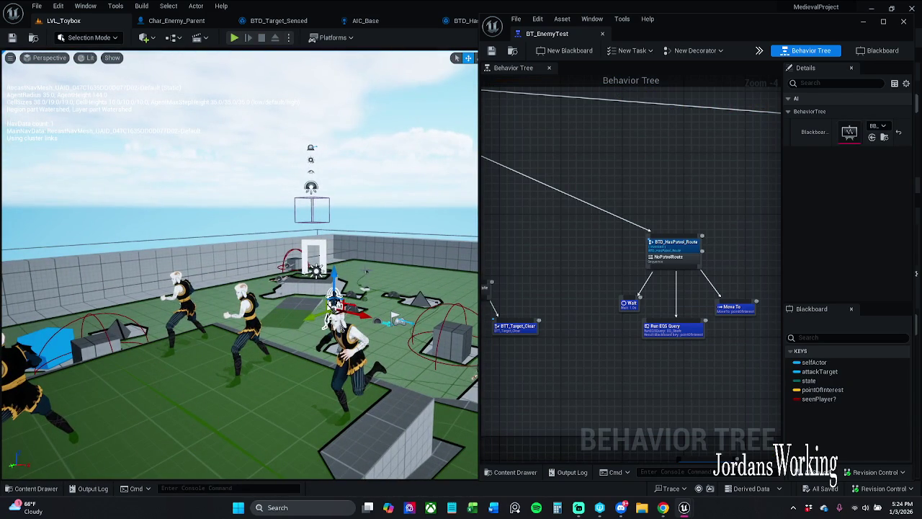
pyautogui.click(367, 272)
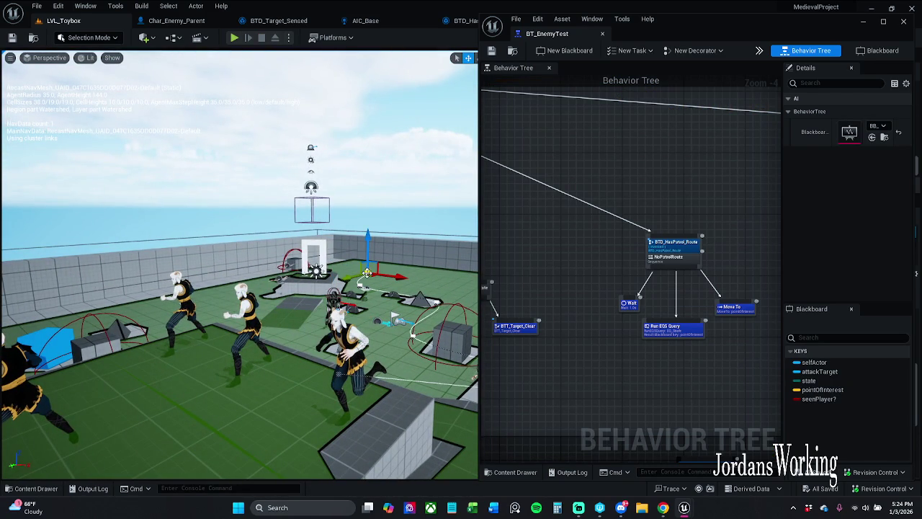
pyautogui.click(36, 6)
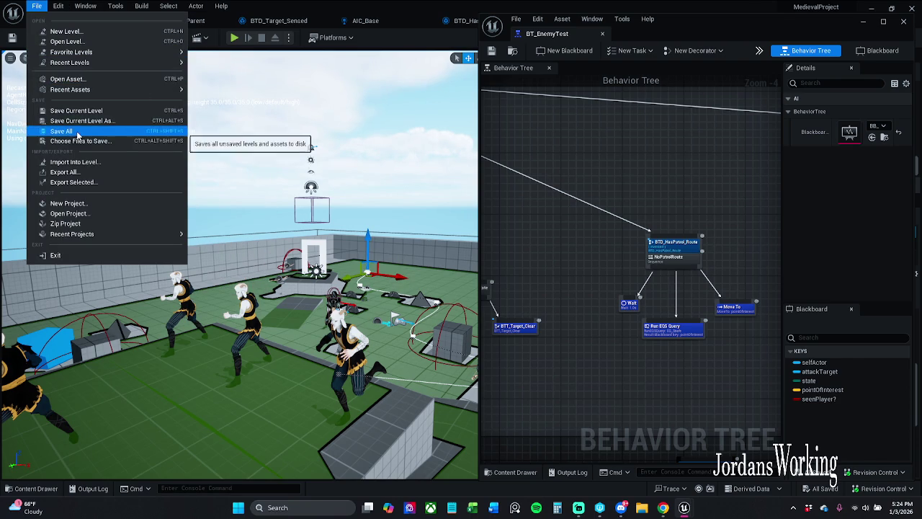
pyautogui.click(76, 130)
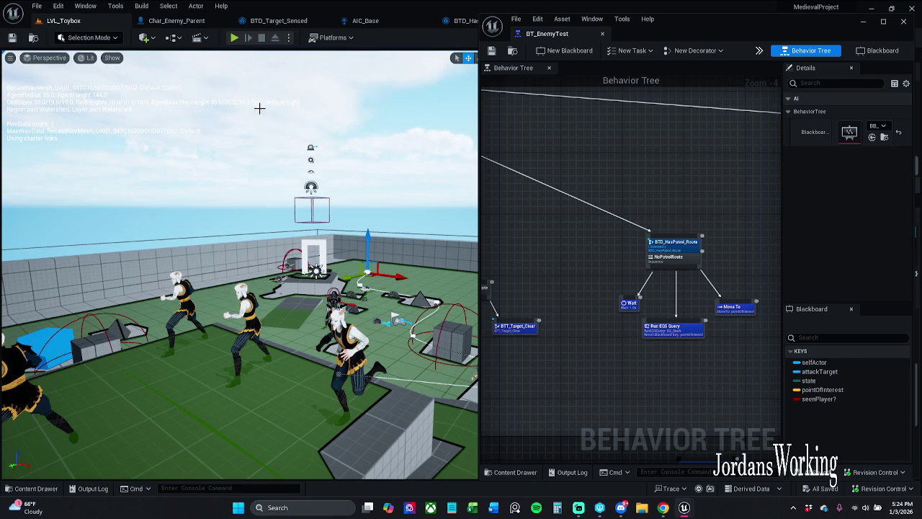
pyautogui.moveTo(701, 29)
pyautogui.mouseDown()
pyautogui.moveTo(526, 19)
pyautogui.moveTo(481, 31)
pyautogui.moveTo(531, 55)
pyautogui.moveTo(690, 52)
pyautogui.moveTo(564, 24)
pyautogui.moveTo(602, 29)
pyautogui.mouseUp()
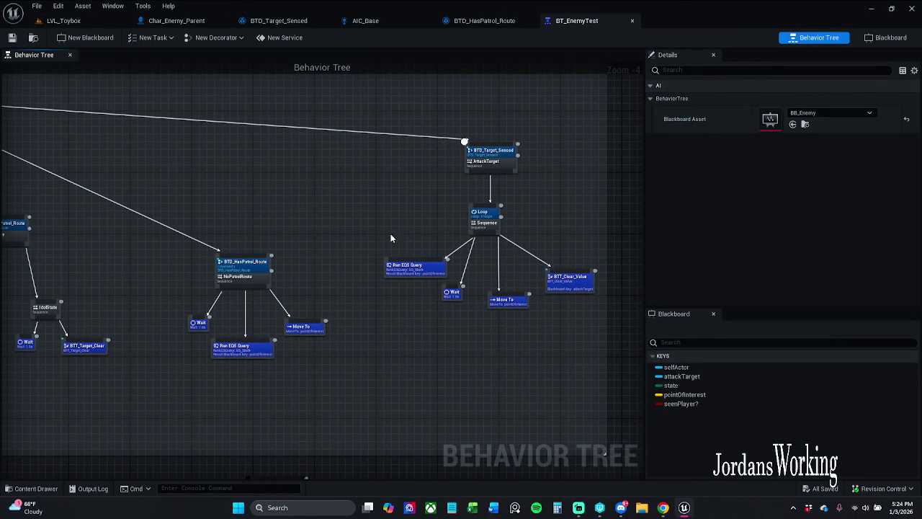
# Step: Move the AttackTarget branch up-left and the NoPatrolRoute branch down-left, then save BT_EnemyTest
pyautogui.moveTo(438, 351); pyautogui.dragTo(637, 130)
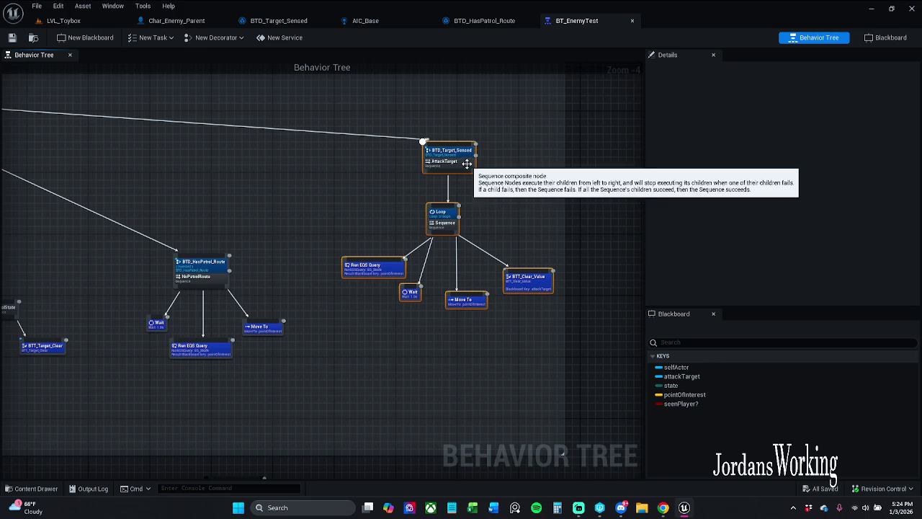
pyautogui.moveTo(452, 186)
pyautogui.mouseDown()
pyautogui.moveTo(405, 154)
pyautogui.moveTo(426, 152)
pyautogui.mouseUp()
pyautogui.moveTo(282, 209); pyautogui.dragTo(439, 176)
pyautogui.moveTo(414, 360)
pyautogui.mouseDown()
pyautogui.moveTo(338, 285)
pyautogui.moveTo(314, 221)
pyautogui.mouseUp()
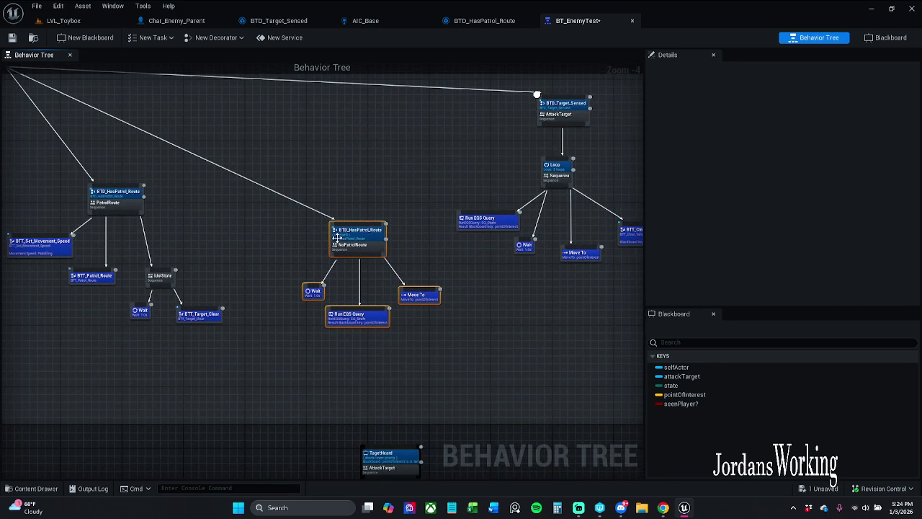
pyautogui.moveTo(383, 315); pyautogui.dragTo(367, 327)
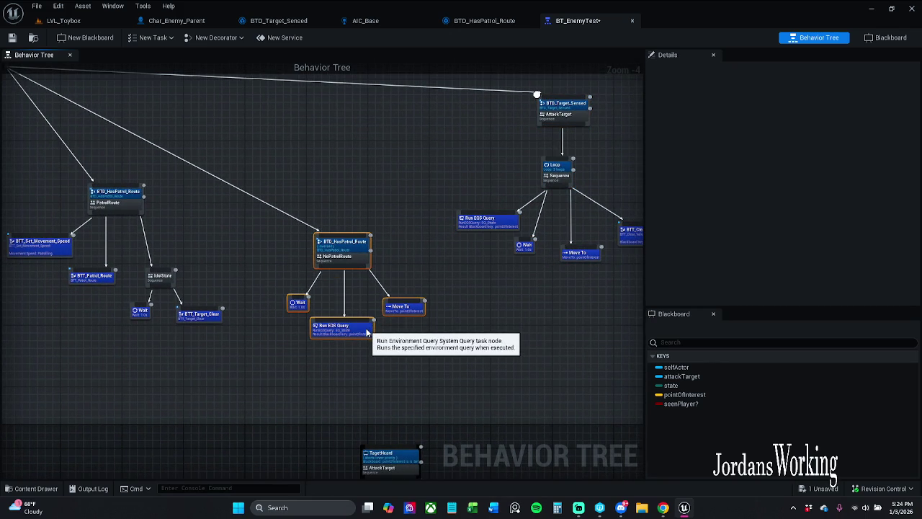
pyautogui.click(395, 204)
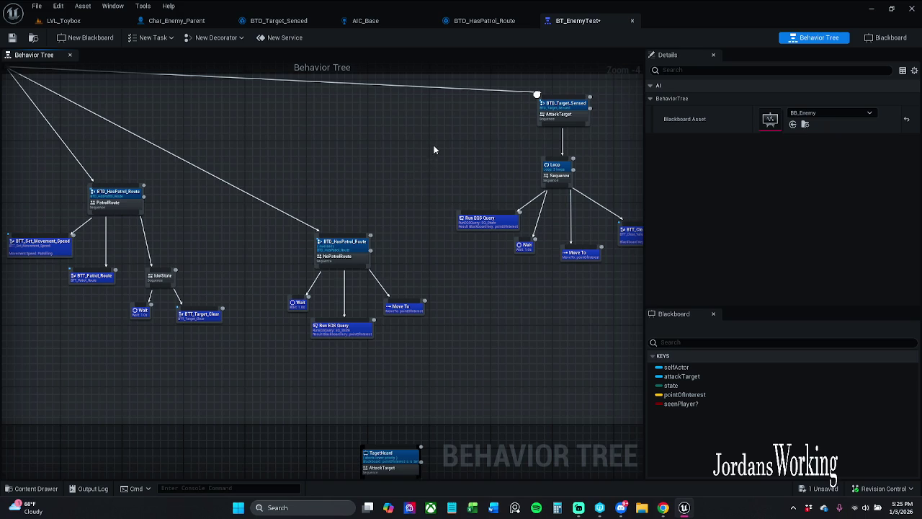
pyautogui.click(20, 38)
# Step: Review the whole tree, save BT_EnemyTest from the File menu and close the Unreal Editor
pyautogui.moveTo(459, 160); pyautogui.dragTo(417, 191)
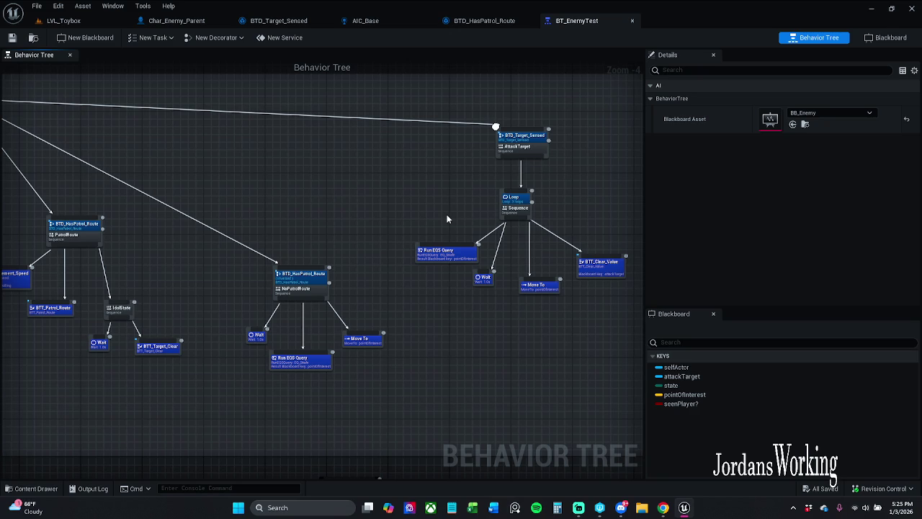
pyautogui.moveTo(570, 181)
pyautogui.mouseDown()
pyautogui.moveTo(533, 180)
pyautogui.moveTo(634, 199)
pyautogui.mouseUp()
pyautogui.moveTo(564, 292)
pyautogui.mouseDown()
pyautogui.moveTo(500, 276)
pyautogui.moveTo(446, 216)
pyautogui.mouseUp()
pyautogui.scroll(-2, 447, 216)
pyautogui.moveTo(548, 260)
pyautogui.mouseDown()
pyautogui.moveTo(287, 122)
pyautogui.moveTo(218, 134)
pyautogui.moveTo(223, 141)
pyautogui.mouseUp()
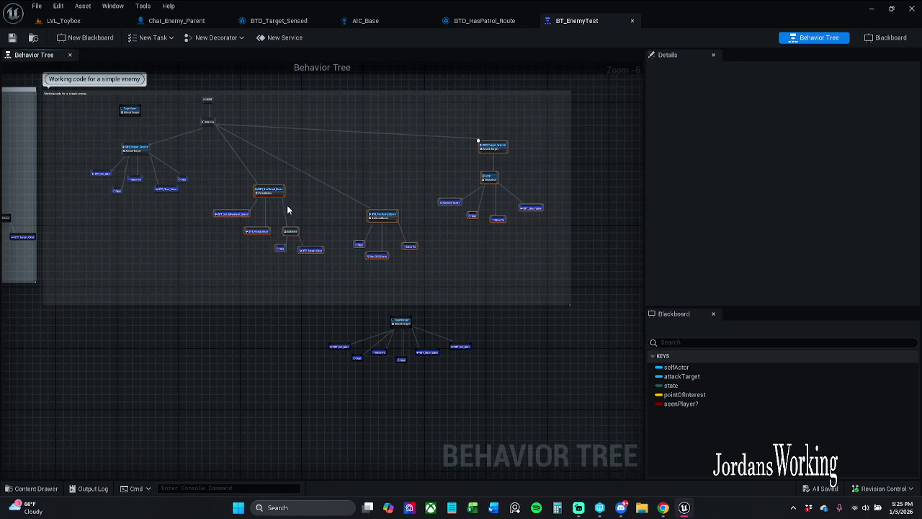
pyautogui.scroll(1, 287, 207)
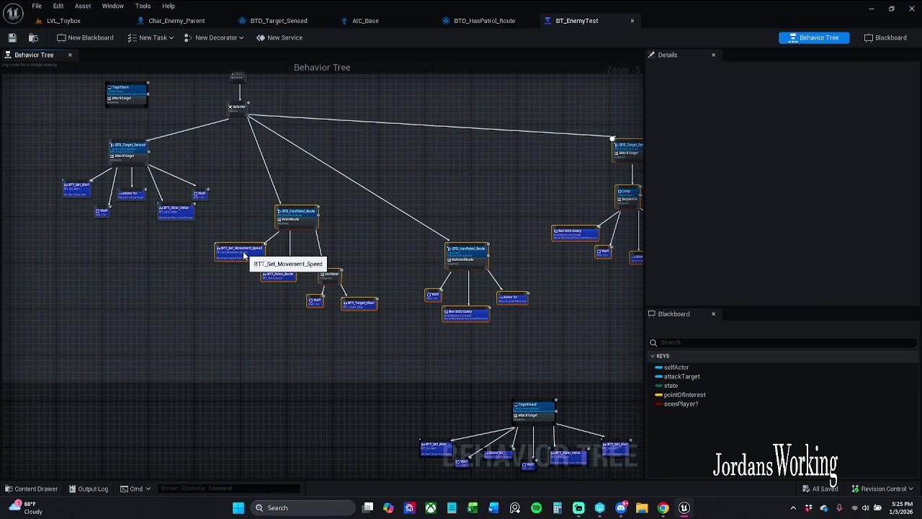
pyautogui.click(379, 163)
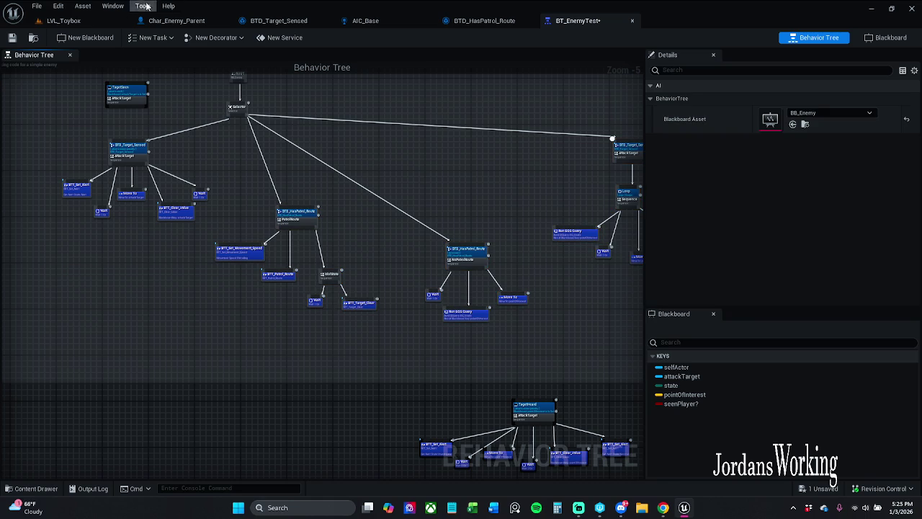
pyautogui.click(36, 6)
pyautogui.click(63, 64)
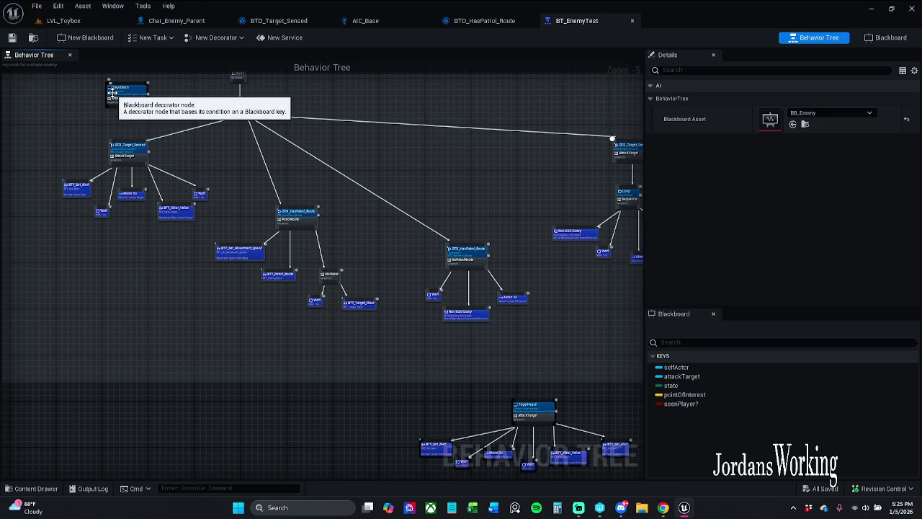
pyautogui.click(913, 10)
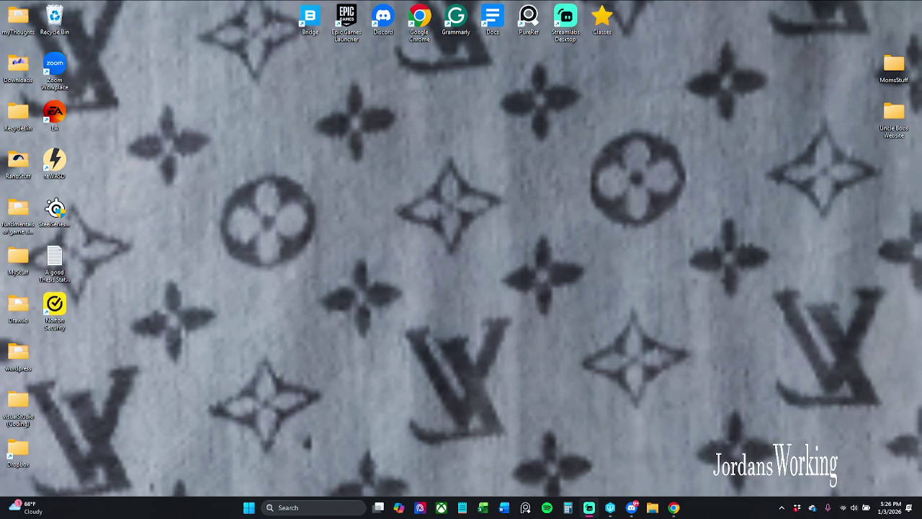
# Step: Launch Chrome from the taskbar
pyautogui.click(674, 508)
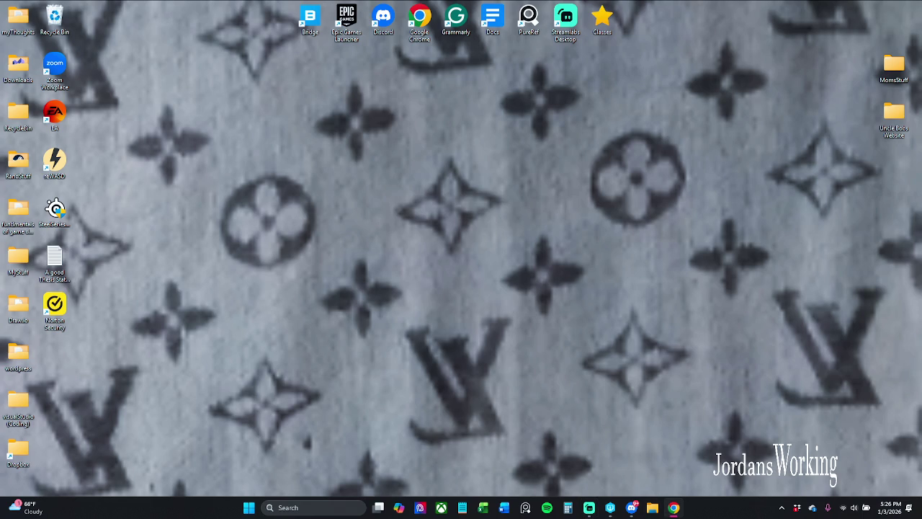
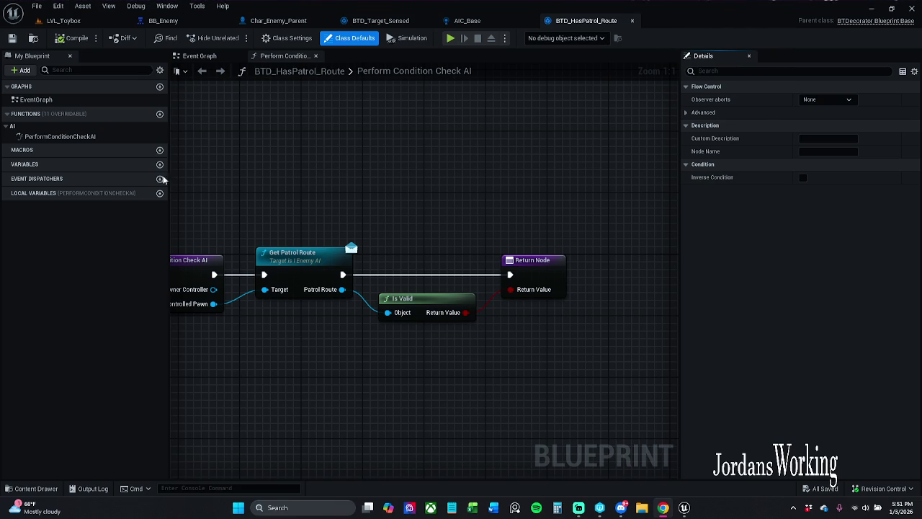
# Step: Close the BB_Enemy, Char_Enemy_Parent, BTD_Target_Sensed, AIC_Base and BTD_HasPatrol_Route editors
pyautogui.moveTo(268, 130)
pyautogui.mouseDown()
pyautogui.moveTo(346, 140)
pyautogui.moveTo(346, 132)
pyautogui.mouseUp()
pyautogui.click(303, 22)
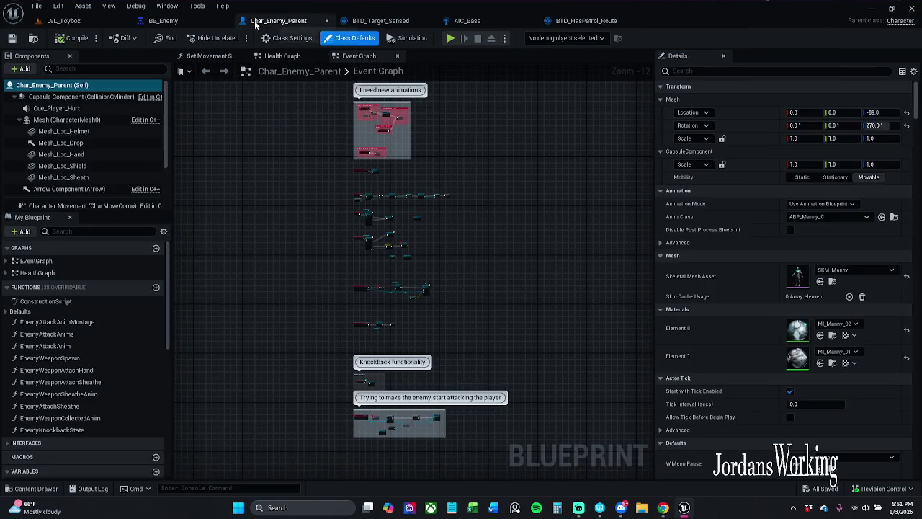
pyautogui.click(220, 21)
pyautogui.click(224, 20)
pyautogui.click(224, 21)
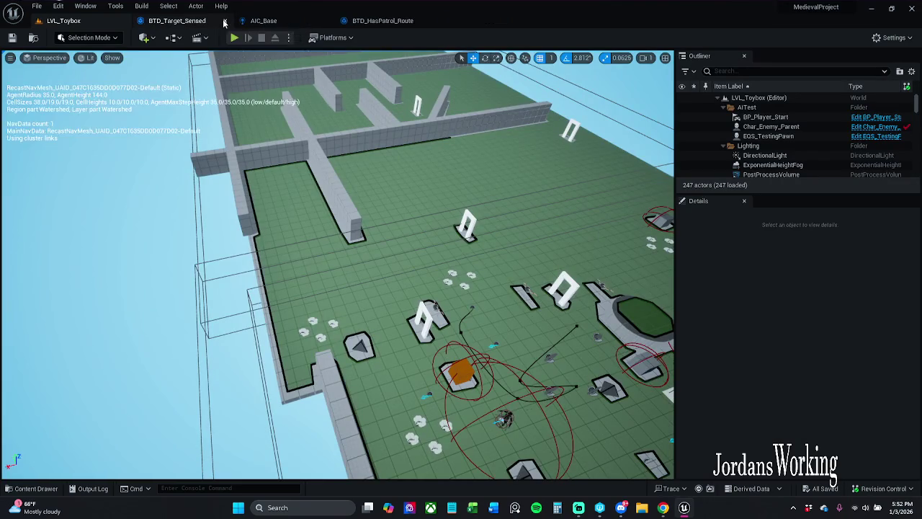
pyautogui.click(224, 21)
pyautogui.click(224, 21)
pyautogui.click(224, 21)
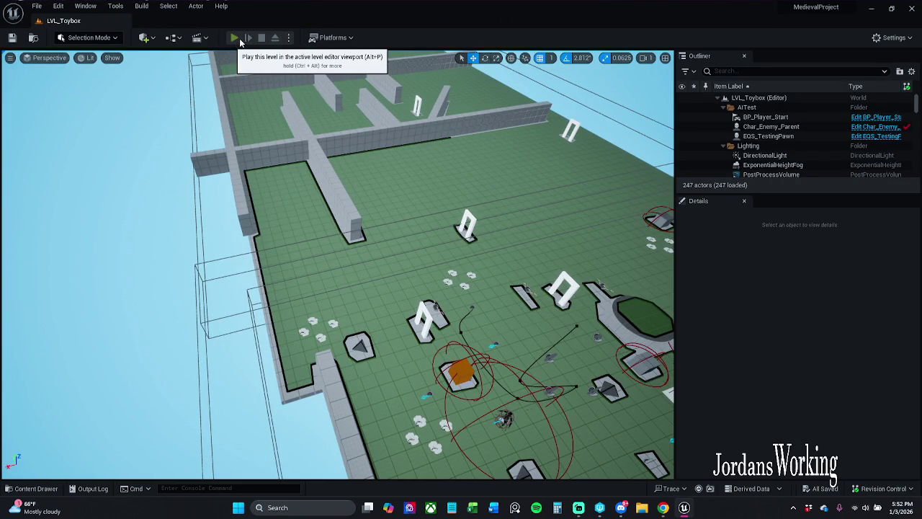
# Step: Briefly play-test the LVL_Toybox level and stop the session
pyautogui.click(239, 42)
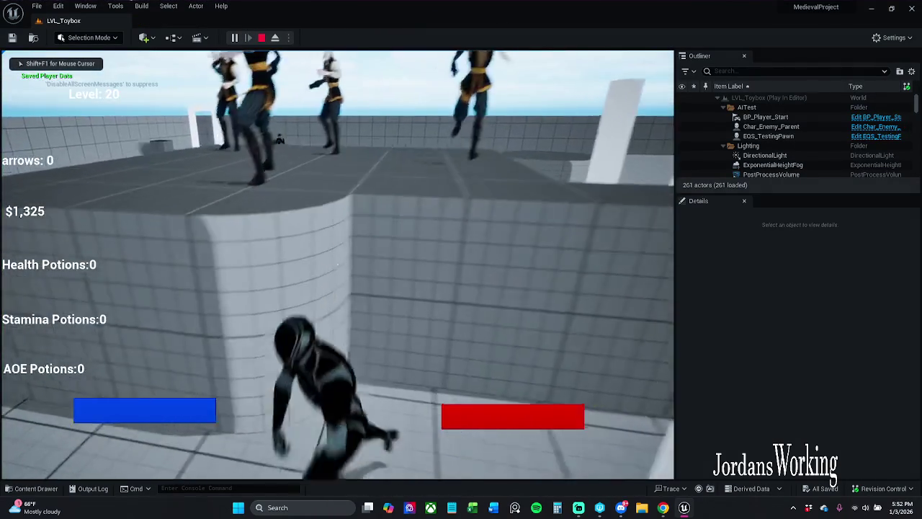
pyautogui.press('Escape')
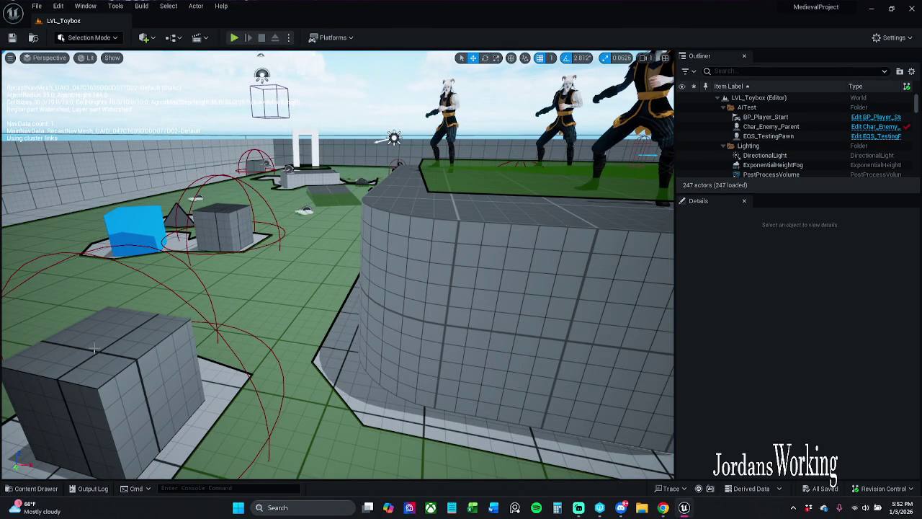
pyautogui.click(31, 489)
# Step: Open Char_Player, set its mesh's Anim Class to ABP_Manny1, and save the blueprint
pyautogui.doubleClick(183, 421)
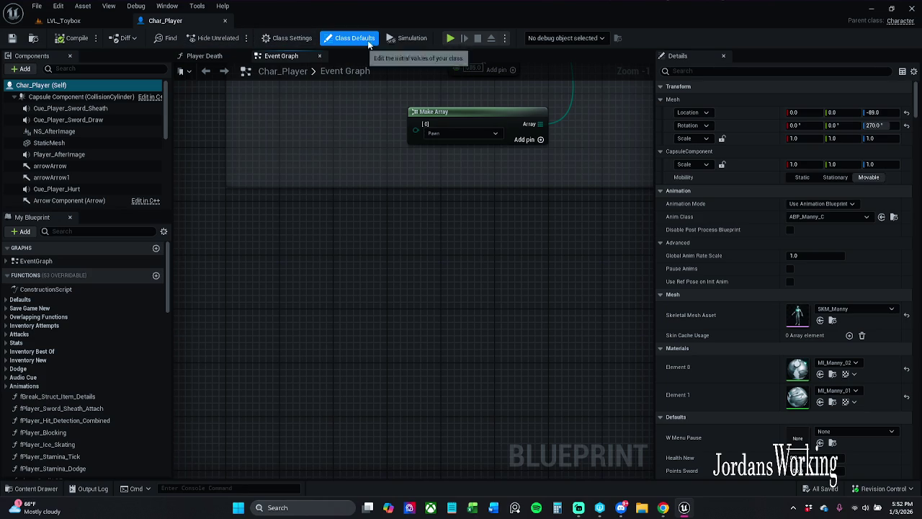
pyautogui.click(894, 218)
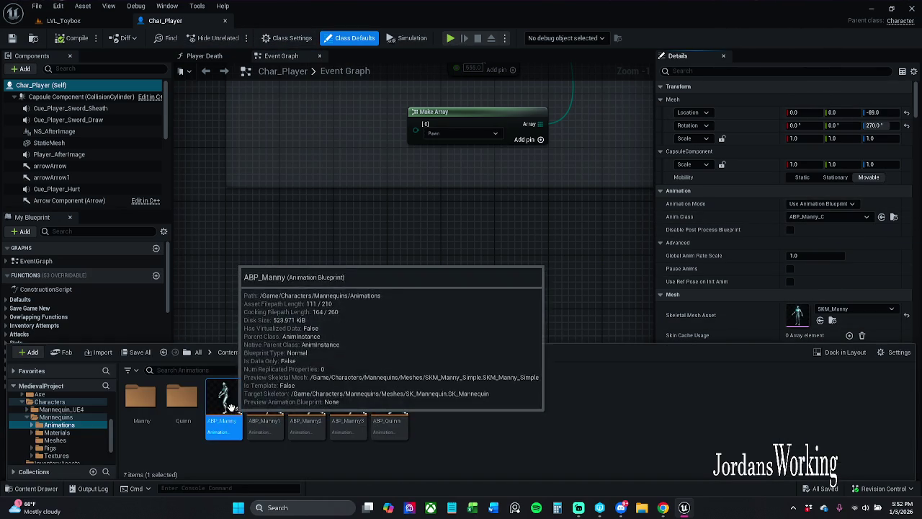
pyautogui.click(274, 412)
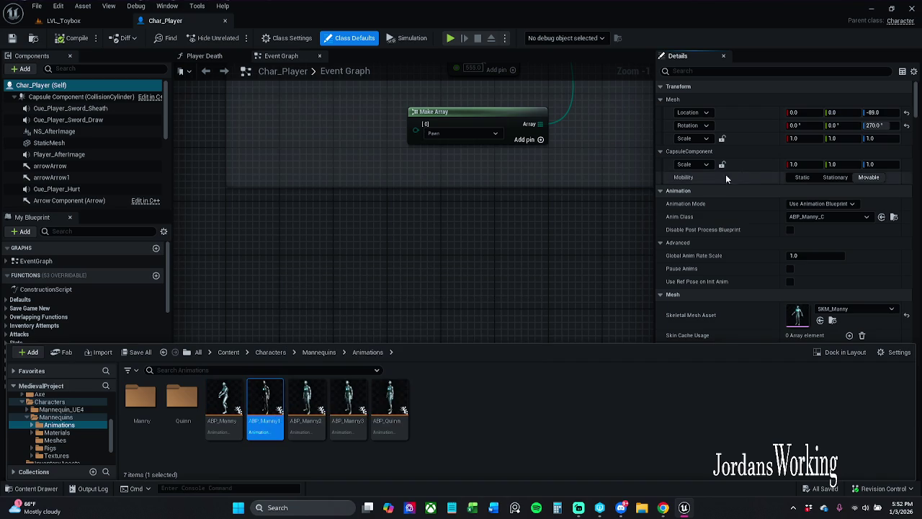
pyautogui.click(881, 217)
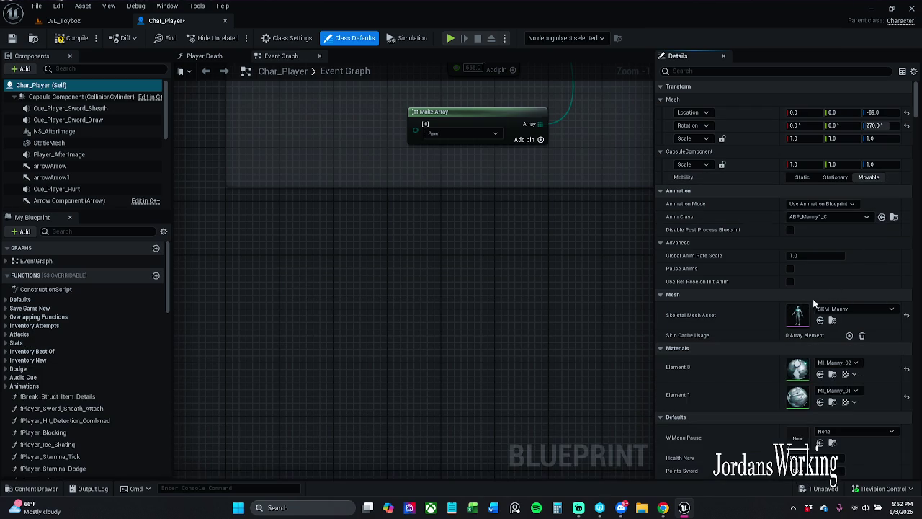
pyautogui.click(12, 38)
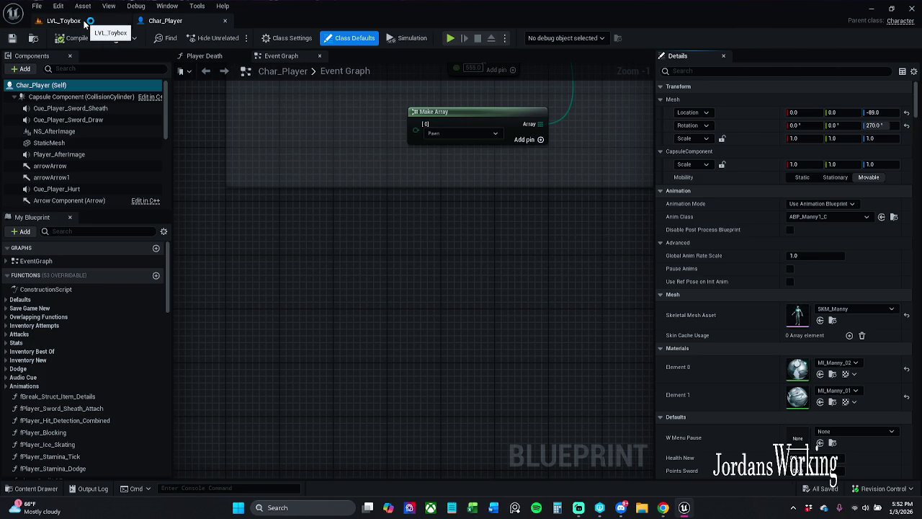
pyautogui.click(85, 23)
# Step: Start play, dismiss the Message Log, and run the character around collecting coins
pyautogui.click(234, 38)
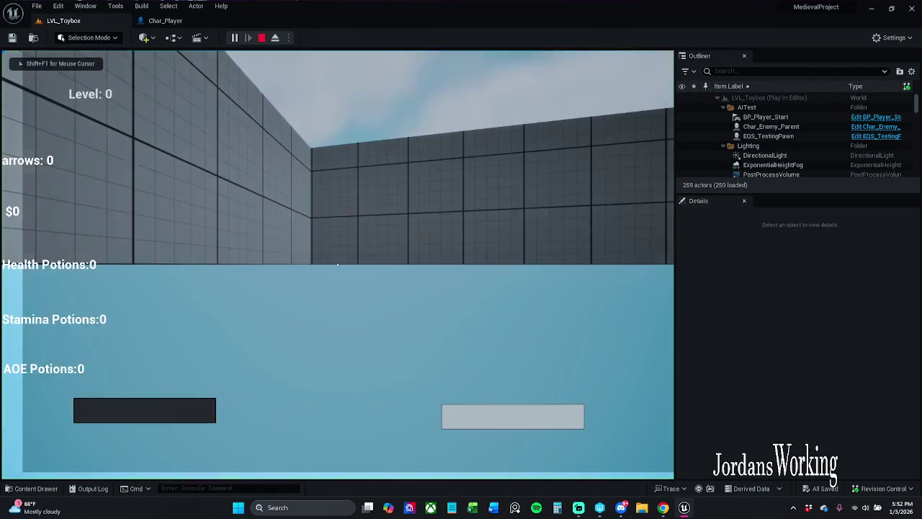
pyautogui.press('Escape')
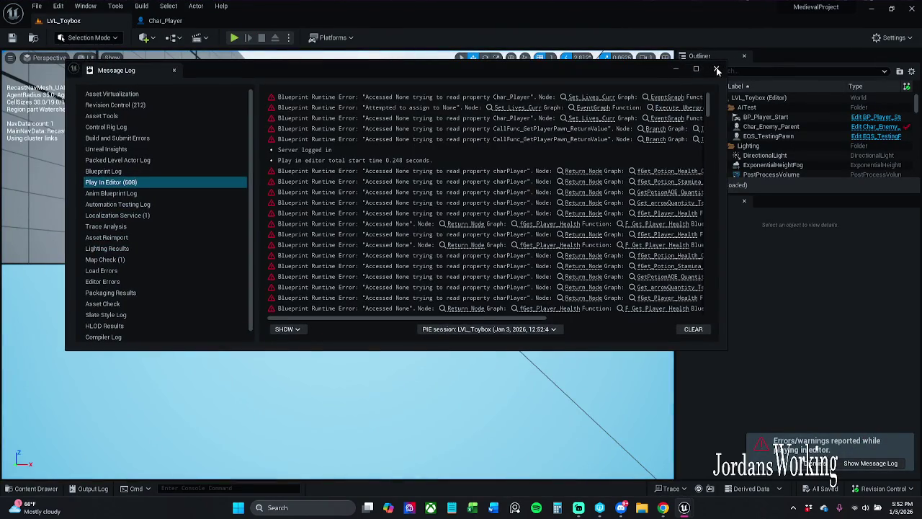
pyautogui.click(717, 70)
pyautogui.click(237, 37)
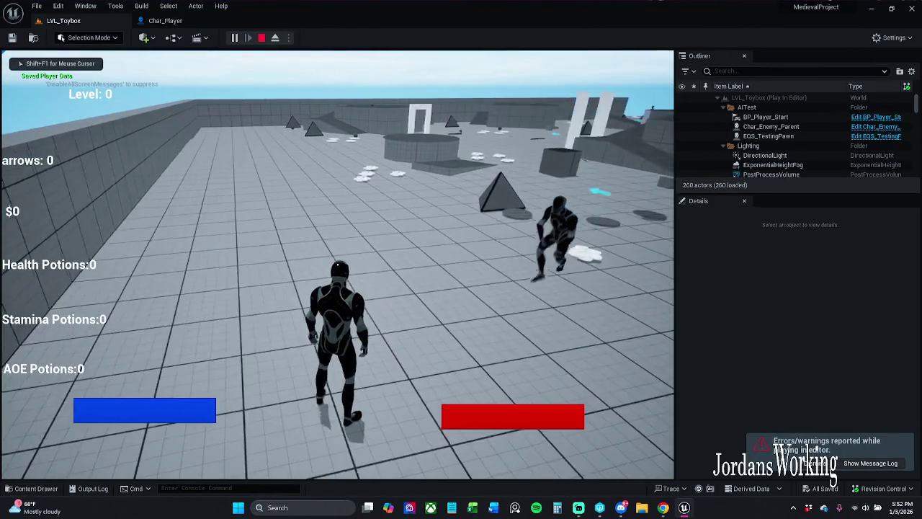
pyautogui.hotkey('shift', 'w')
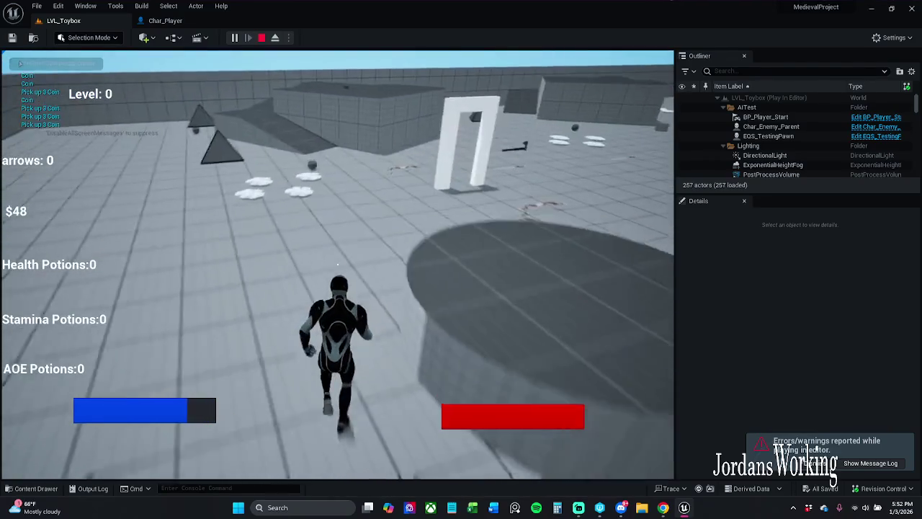
pyautogui.hotkey('shift', 'w')
pyautogui.press('w')
pyautogui.press('w')
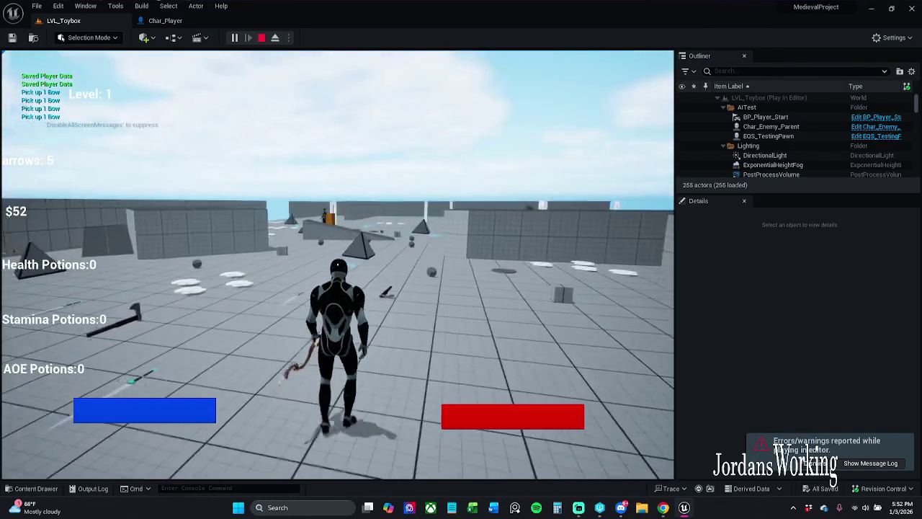
pyautogui.press('w')
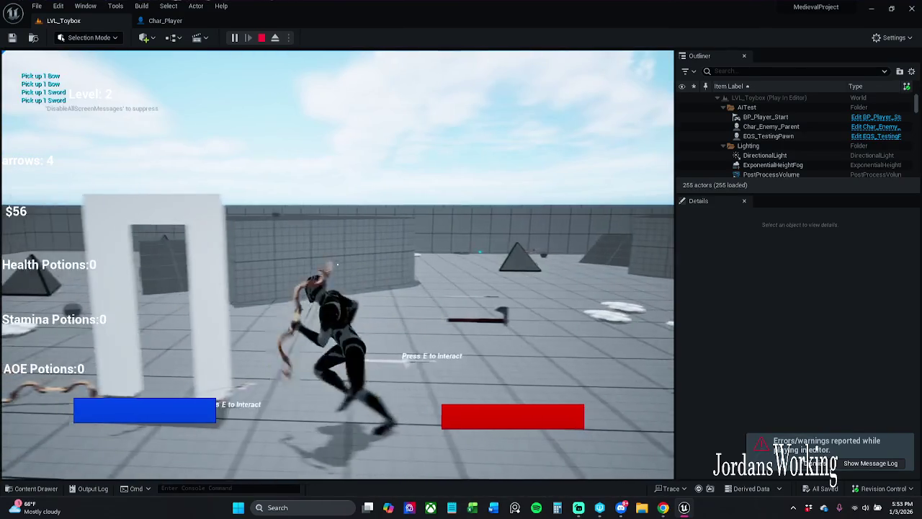
pyautogui.press('w')
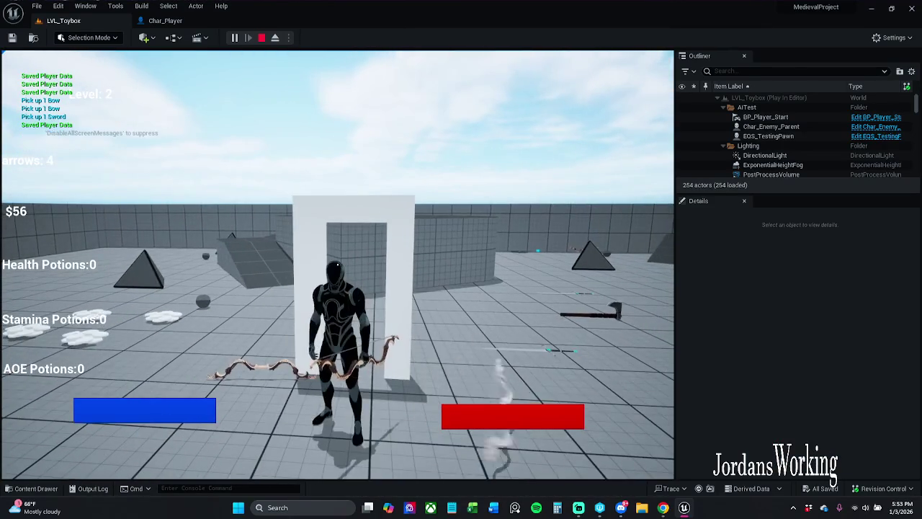
# Step: Keep running past the white arch toward the coins, then stop the session
pyautogui.press('Pause')
pyautogui.click(247, 36)
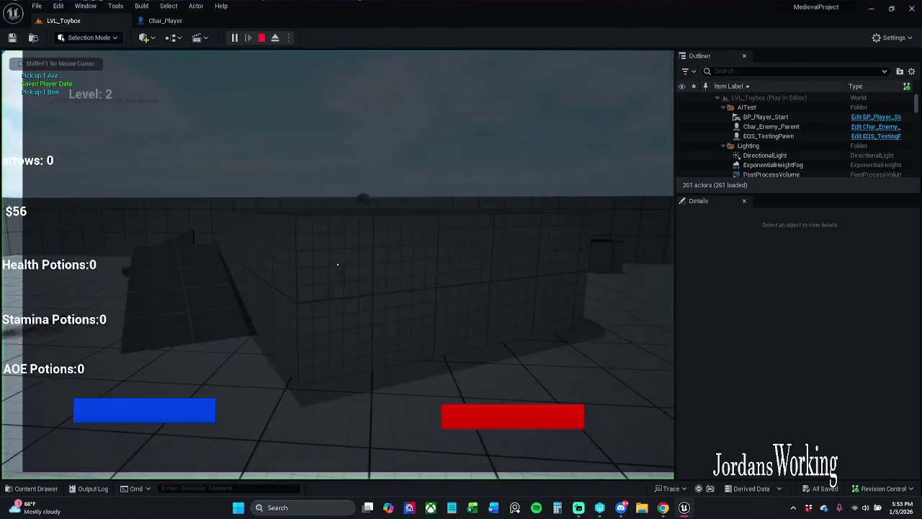
pyautogui.press('w')
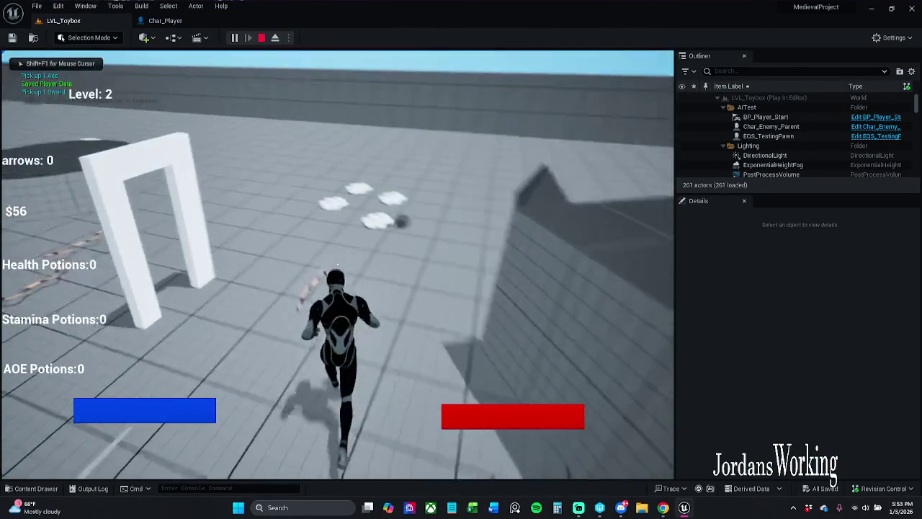
pyautogui.press('w')
pyautogui.press('Escape')
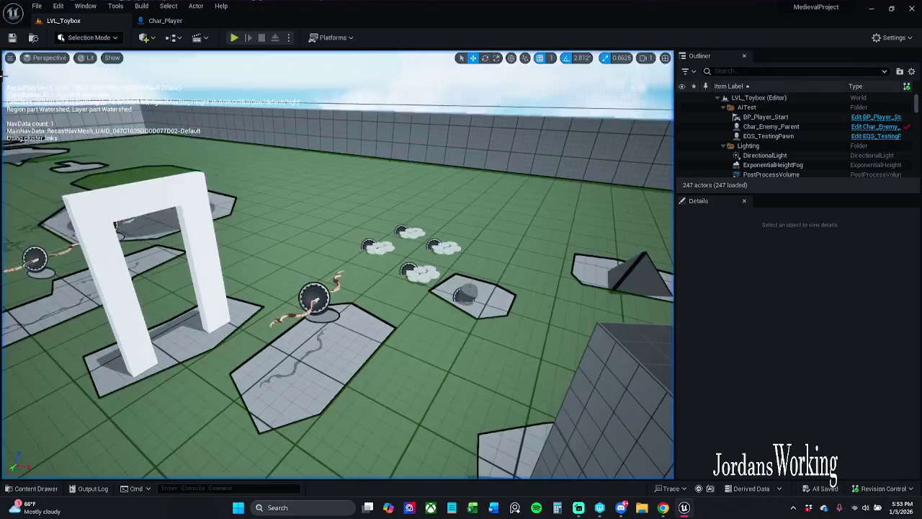
# Step: Replay the level, pick up the bow with E, run toward the pillars, and stop
pyautogui.click(237, 39)
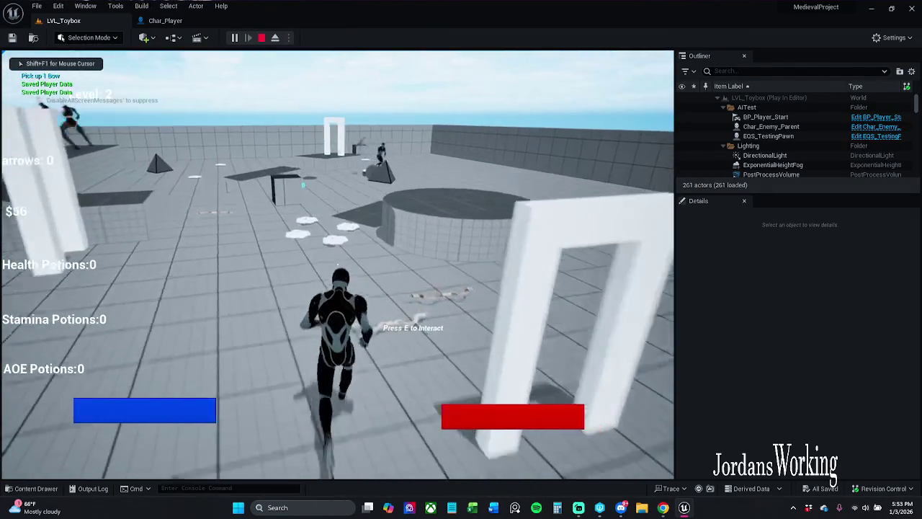
pyautogui.press('e')
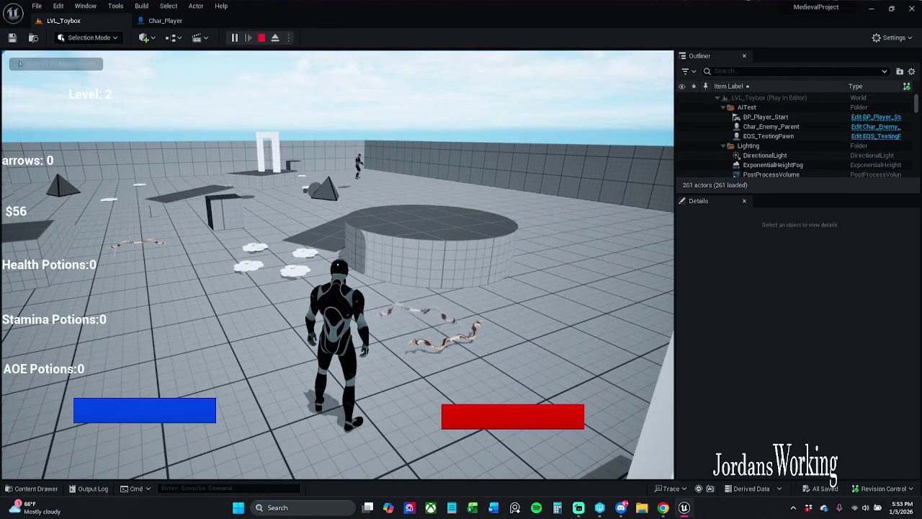
pyautogui.press('w')
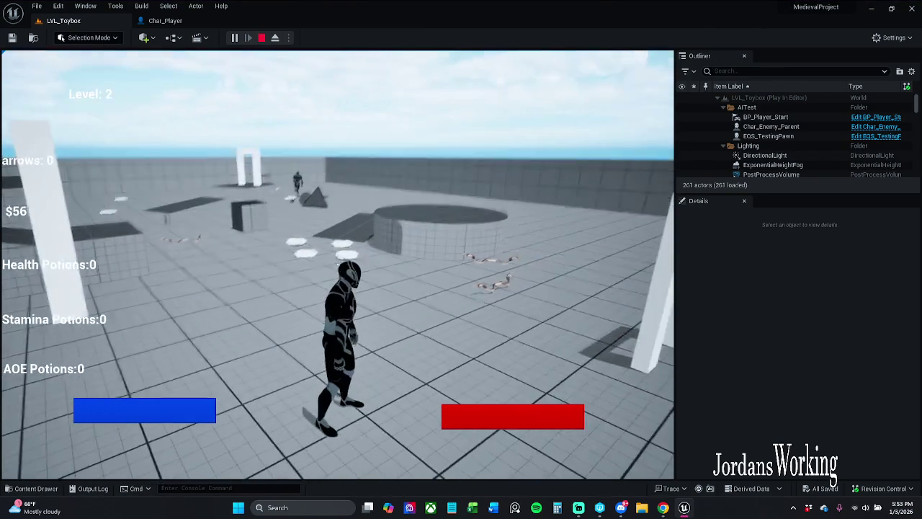
pyautogui.press('w')
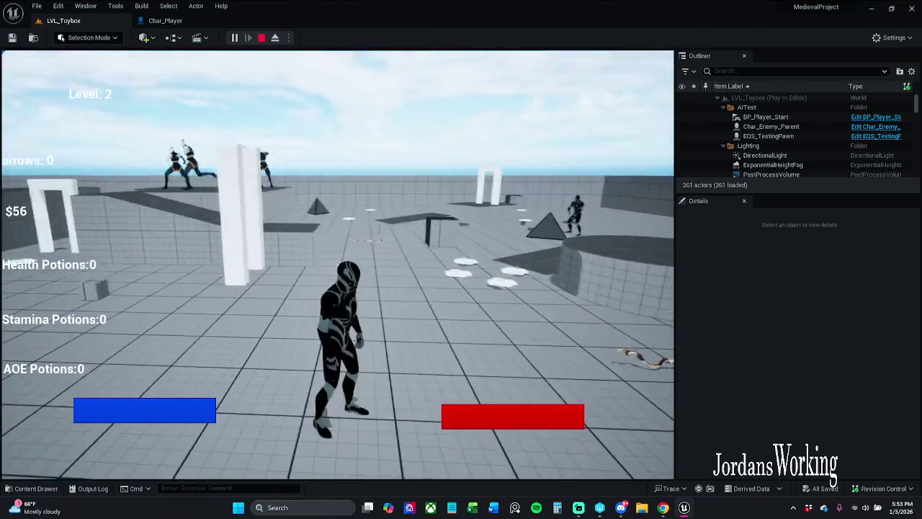
pyautogui.press('Escape')
pyautogui.click(165, 20)
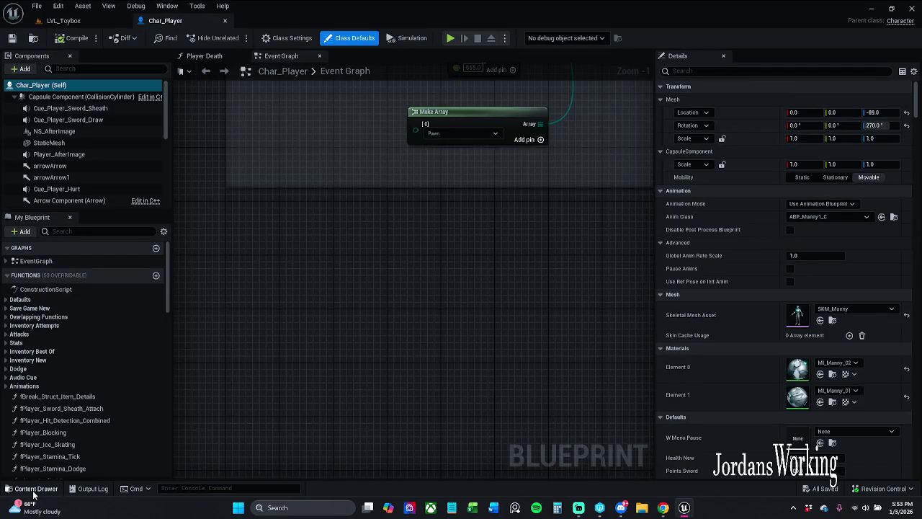
# Step: Open ABP_Manny1 and delete the Get Player Character node feeding the cast
pyautogui.click(33, 489)
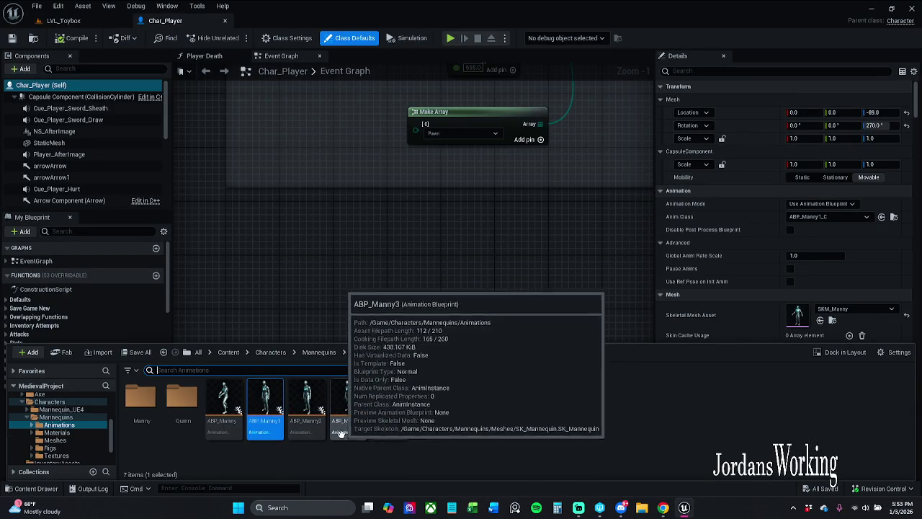
pyautogui.click(347, 451)
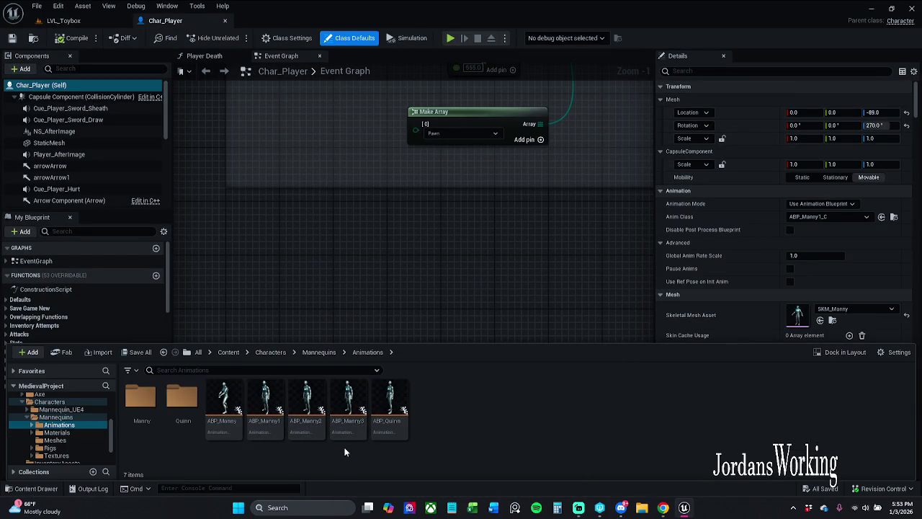
pyautogui.click(265, 421)
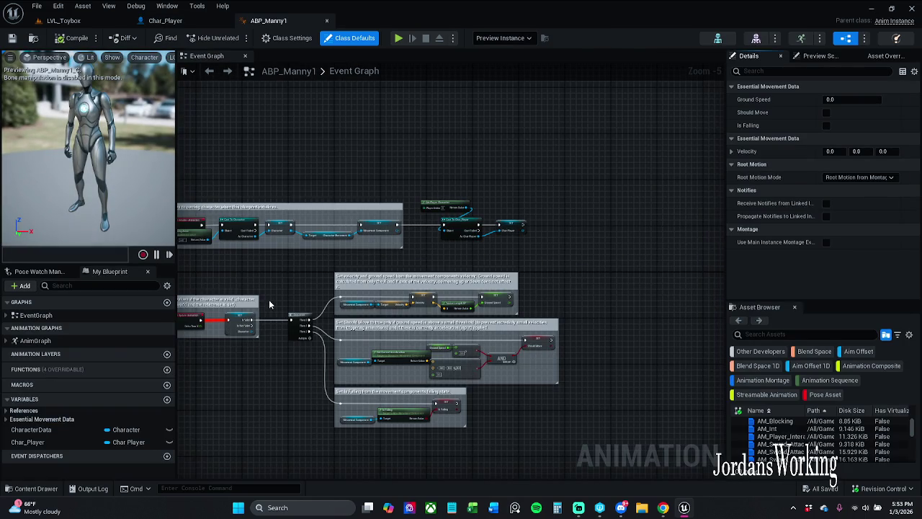
pyautogui.scroll(4, 497, 253)
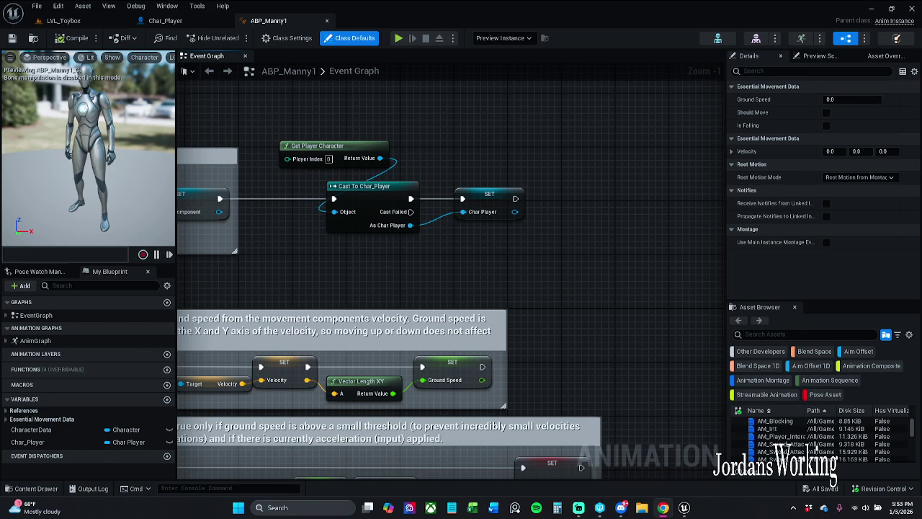
pyautogui.moveTo(453, 258)
pyautogui.mouseDown()
pyautogui.moveTo(432, 243)
pyautogui.moveTo(357, 239)
pyautogui.mouseUp()
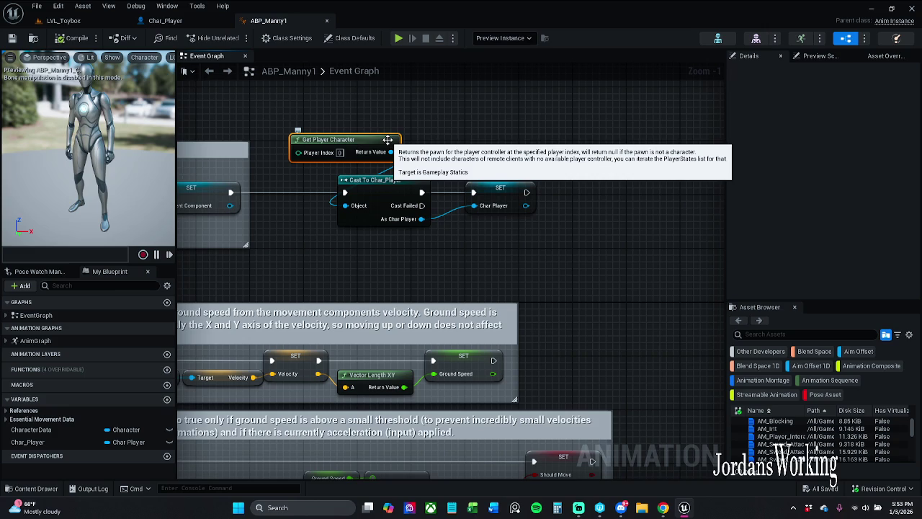
pyautogui.press('Delete')
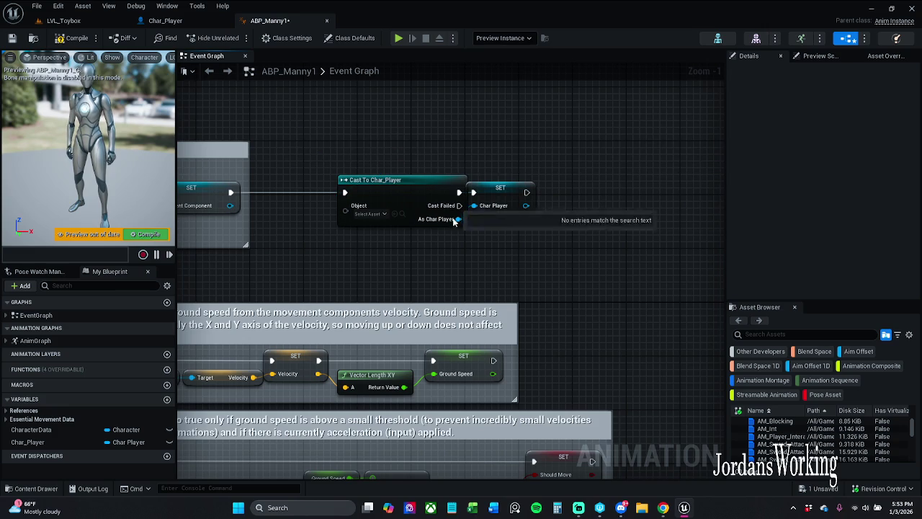
pyautogui.click(526, 187)
pyautogui.click(497, 170)
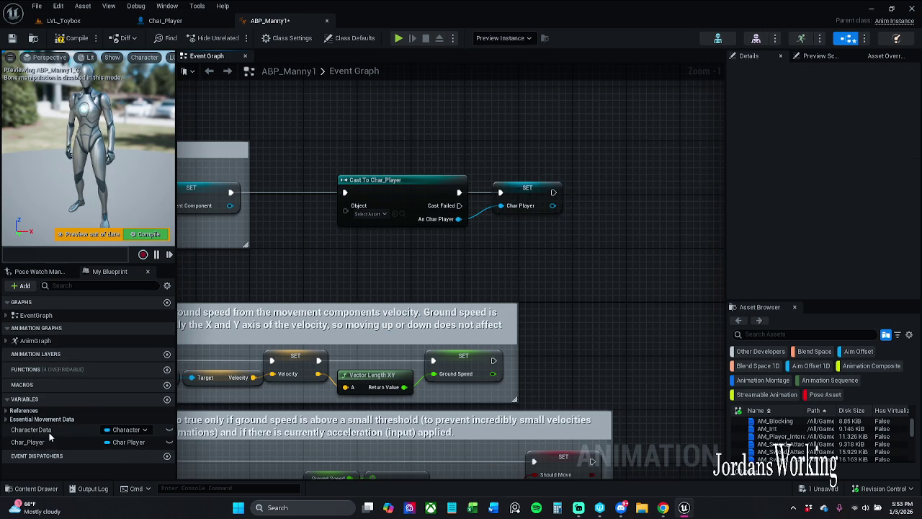
# Step: Connect the Character variable to the Cast To Char_Player Object pin, tidy nodes, and save with check-out
pyautogui.click(6, 411)
pyautogui.moveTo(29, 421)
pyautogui.mouseDown()
pyautogui.moveTo(315, 262)
pyautogui.moveTo(348, 210)
pyautogui.mouseUp()
pyautogui.moveTo(277, 216); pyautogui.dragTo(275, 233)
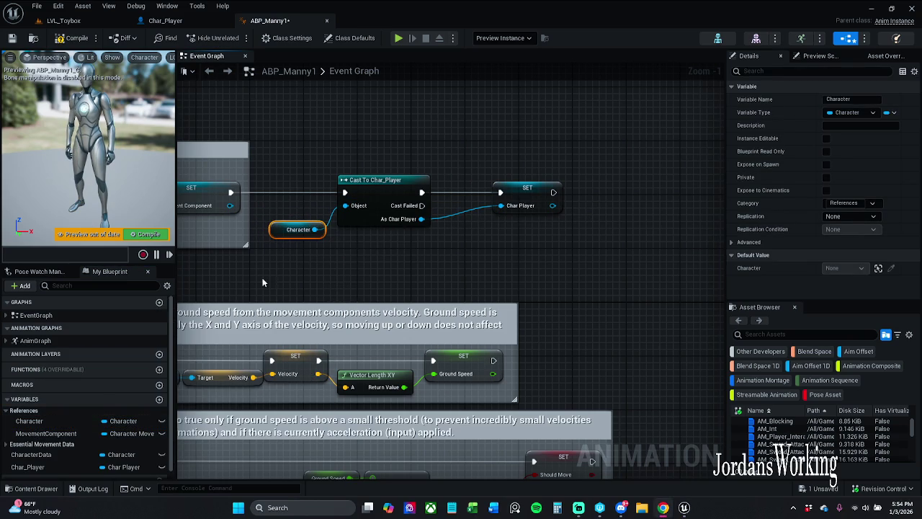
pyautogui.moveTo(306, 258); pyautogui.dragTo(281, 271)
pyautogui.moveTo(507, 196); pyautogui.dragTo(480, 197)
pyautogui.click(270, 114)
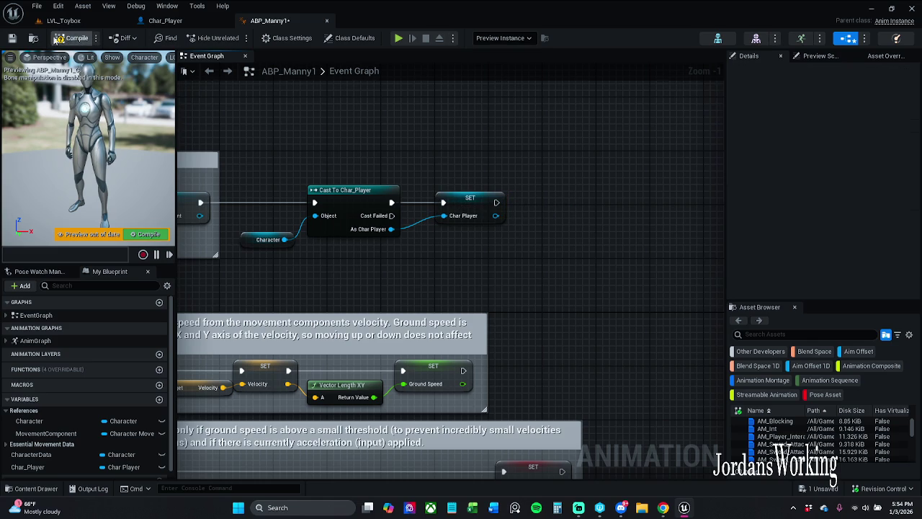
pyautogui.click(13, 39)
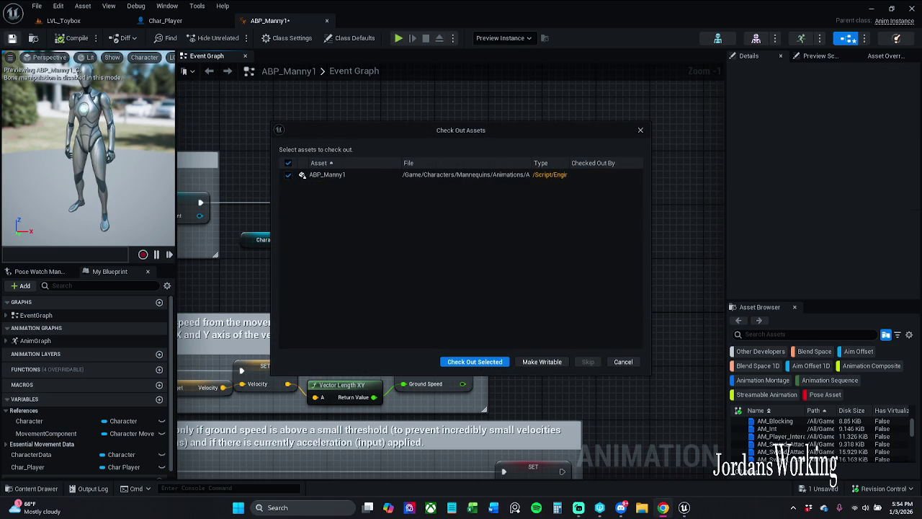
pyautogui.click(490, 362)
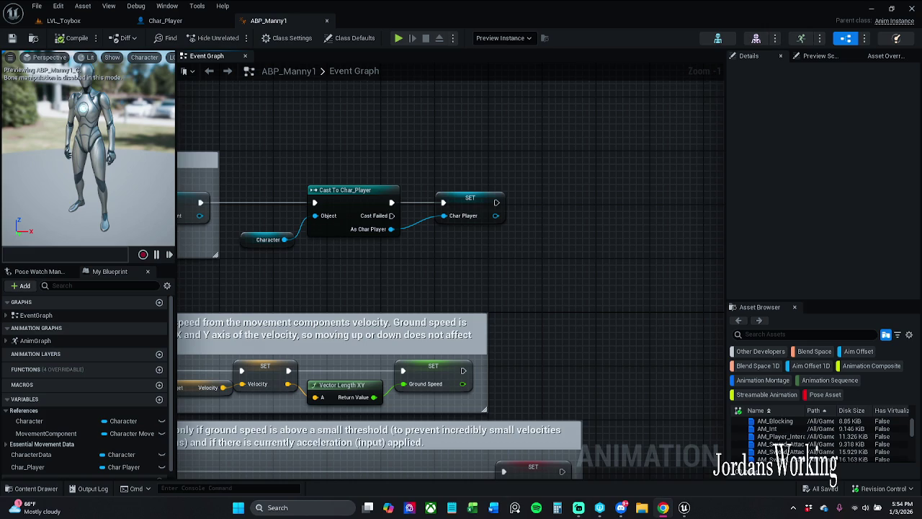
# Step: Add a Then 3 output pin to the Sequence node
pyautogui.moveTo(434, 175); pyautogui.dragTo(529, 233)
pyautogui.click(529, 233)
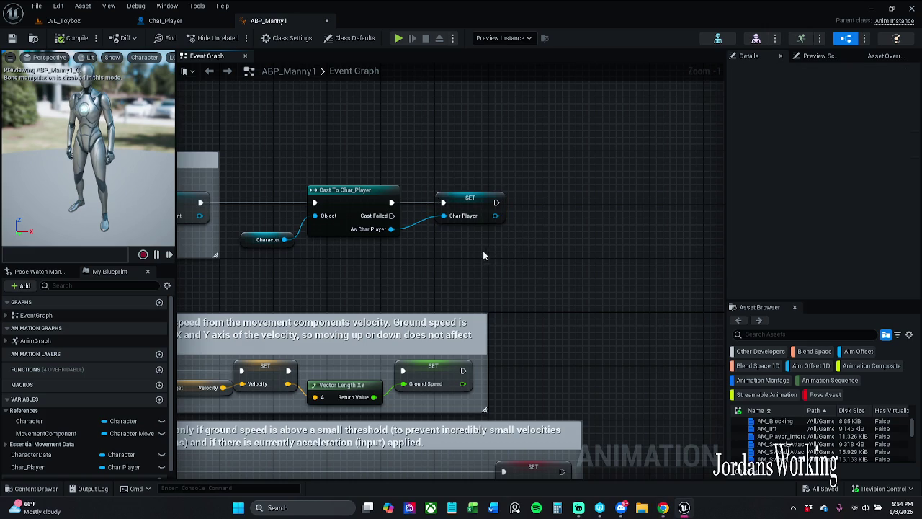
pyautogui.moveTo(393, 300); pyautogui.dragTo(393, 102)
pyautogui.scroll(-2, 381, 274)
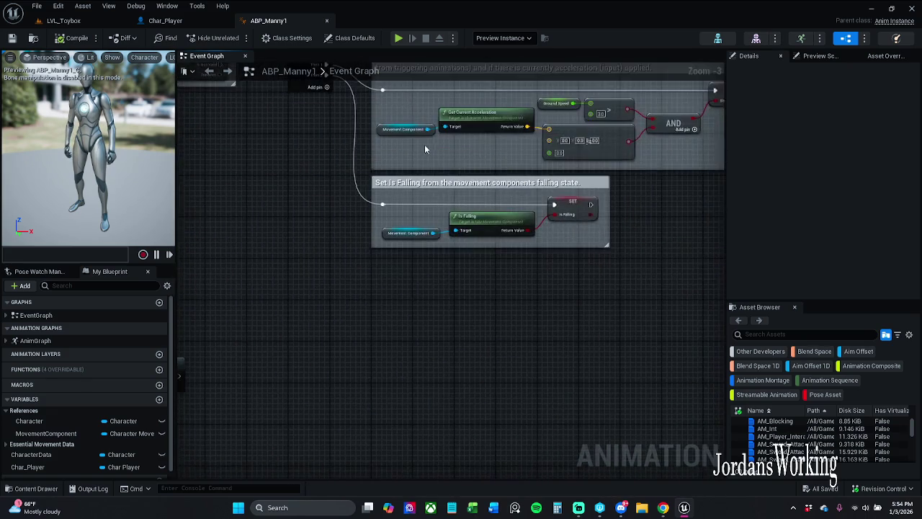
pyautogui.moveTo(424, 144); pyautogui.dragTo(429, 209)
pyautogui.scroll(1, 345, 163)
pyautogui.click(326, 162)
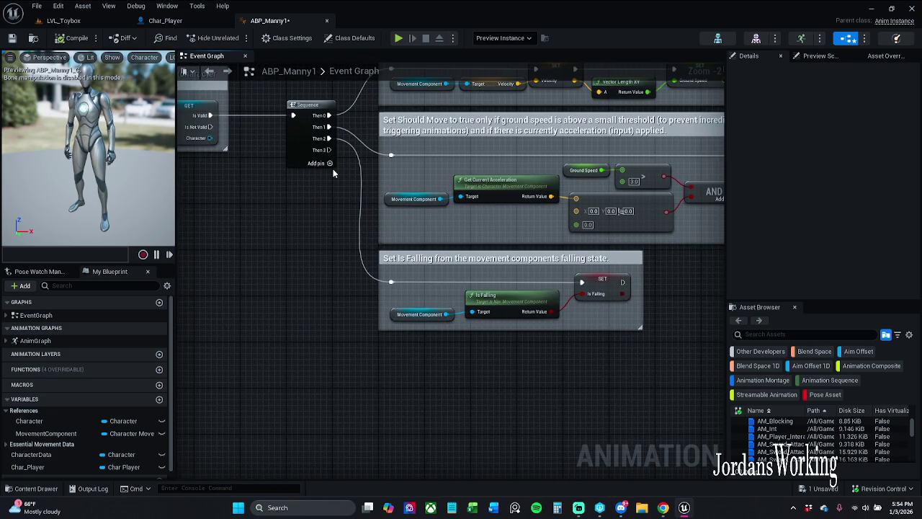
pyautogui.moveTo(328, 150); pyautogui.dragTo(368, 379)
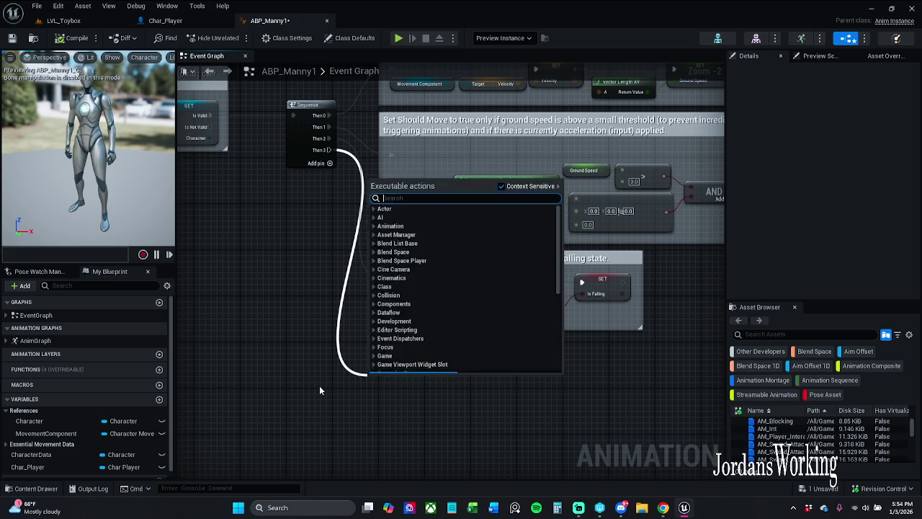
pyautogui.click(320, 385)
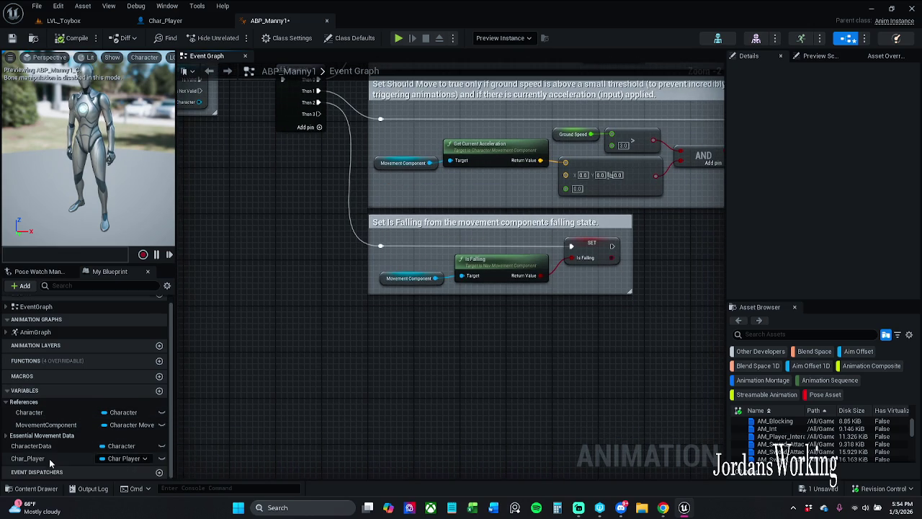
# Step: Place a Char_Player getter in the graph and rename the variable to charPlayer
pyautogui.scroll(-1, 49, 458)
pyautogui.moveTo(49, 458); pyautogui.dragTo(329, 372)
pyautogui.click(353, 387)
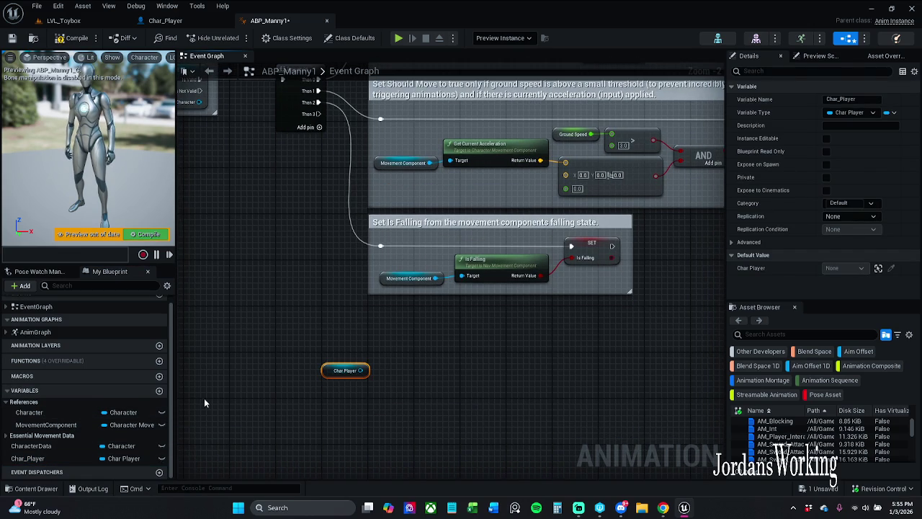
pyautogui.click(33, 458)
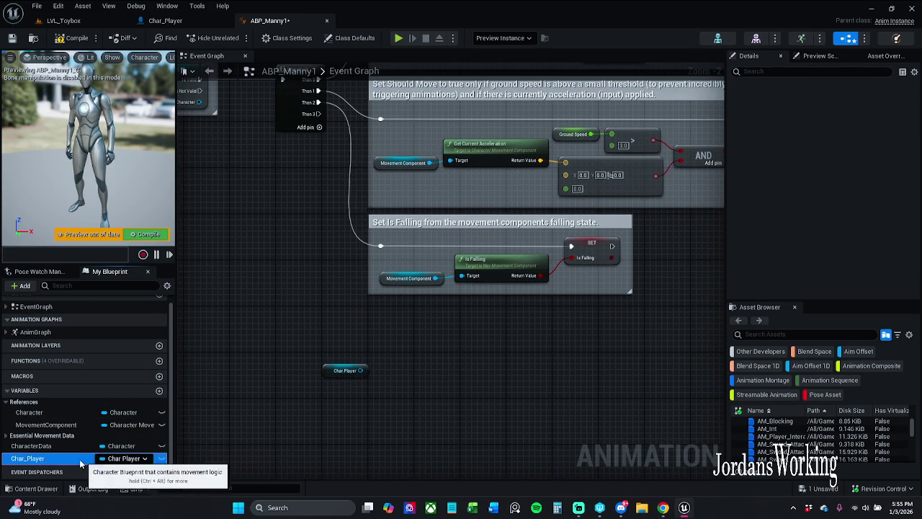
pyautogui.click(54, 456)
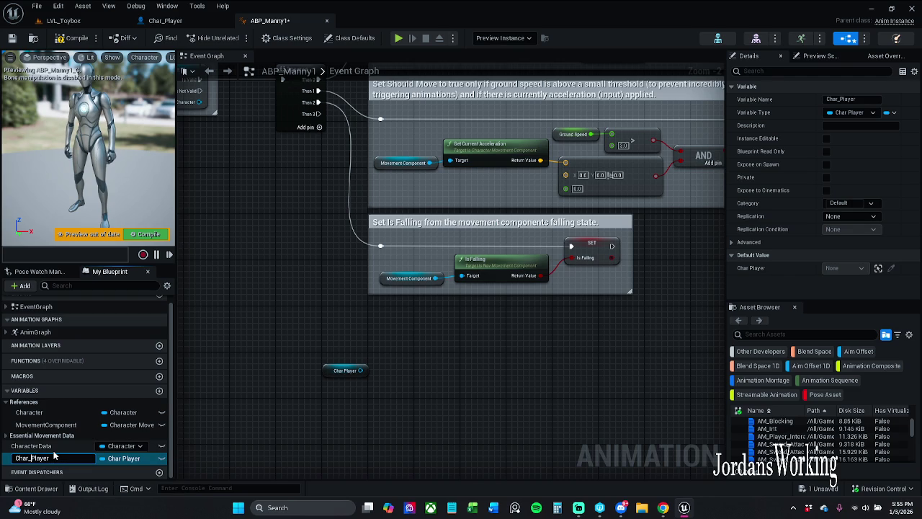
pyautogui.press('Delete')
pyautogui.write('c')
pyautogui.press('Return')
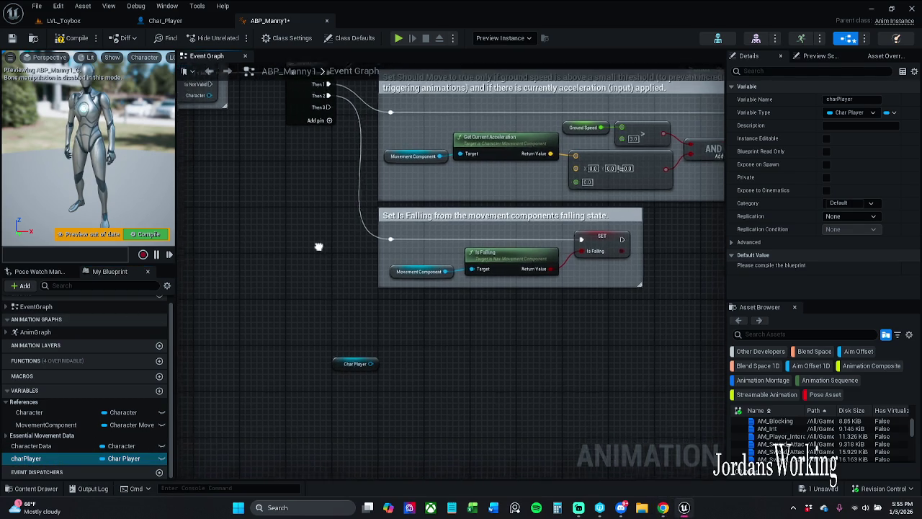
# Step: Convert the charPlayer getter to a validated get and wire Then 3 into it
pyautogui.rightClick(345, 359)
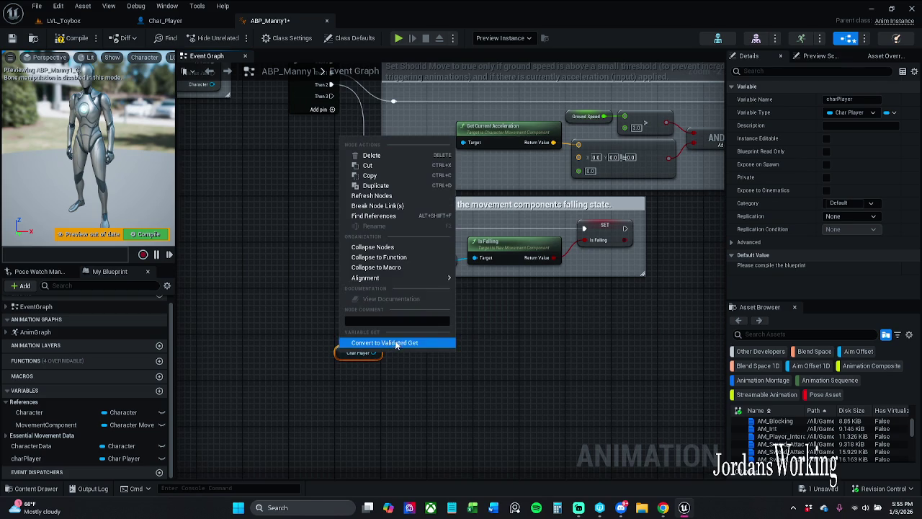
pyautogui.click(385, 342)
pyautogui.moveTo(343, 361)
pyautogui.mouseDown()
pyautogui.moveTo(343, 126)
pyautogui.moveTo(331, 96)
pyautogui.mouseUp()
pyautogui.moveTo(387, 361)
pyautogui.mouseDown()
pyautogui.moveTo(457, 371)
pyautogui.moveTo(438, 360)
pyautogui.mouseUp()
pyautogui.click(417, 324)
pyautogui.moveTo(387, 384); pyautogui.dragTo(426, 424)
pyautogui.write('get')
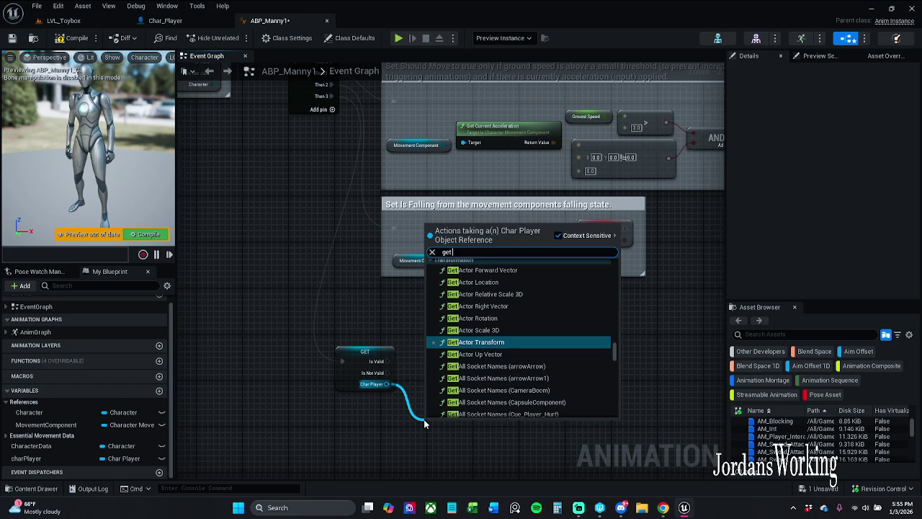
pyautogui.write(' is')
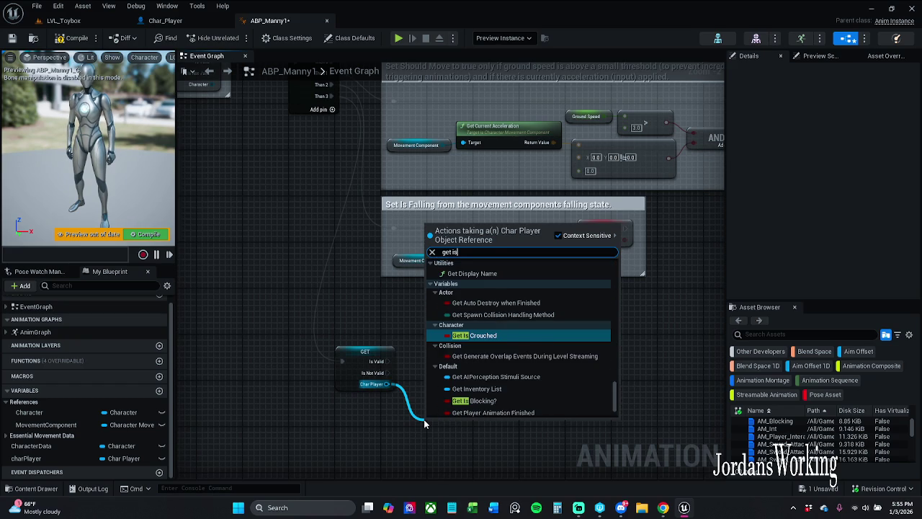
pyautogui.write('A')
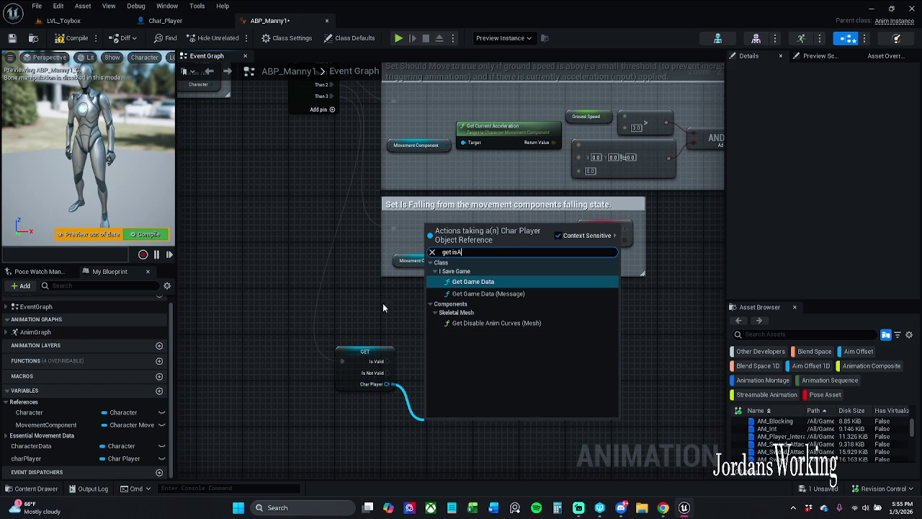
pyautogui.click(382, 302)
# Step: Compile and save ABP_Manny1, then return to the Char_Player blueprint
pyautogui.click(72, 38)
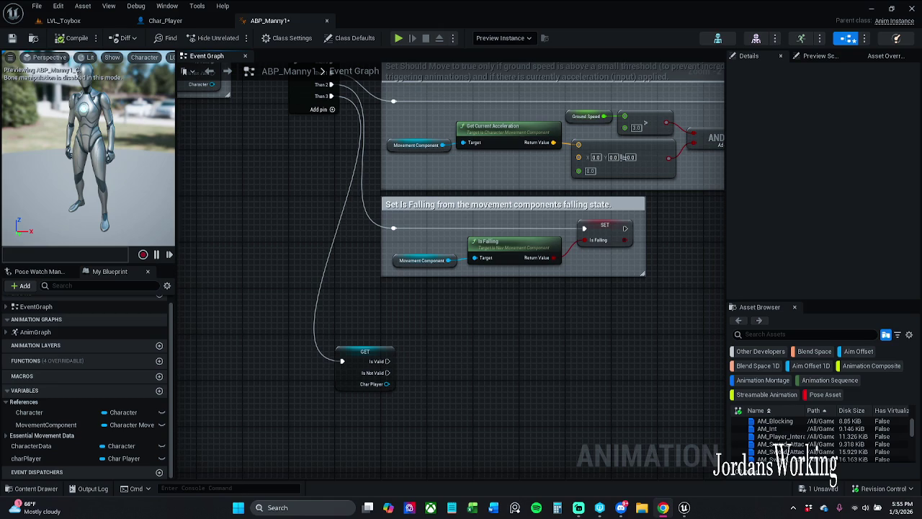
pyautogui.click(12, 37)
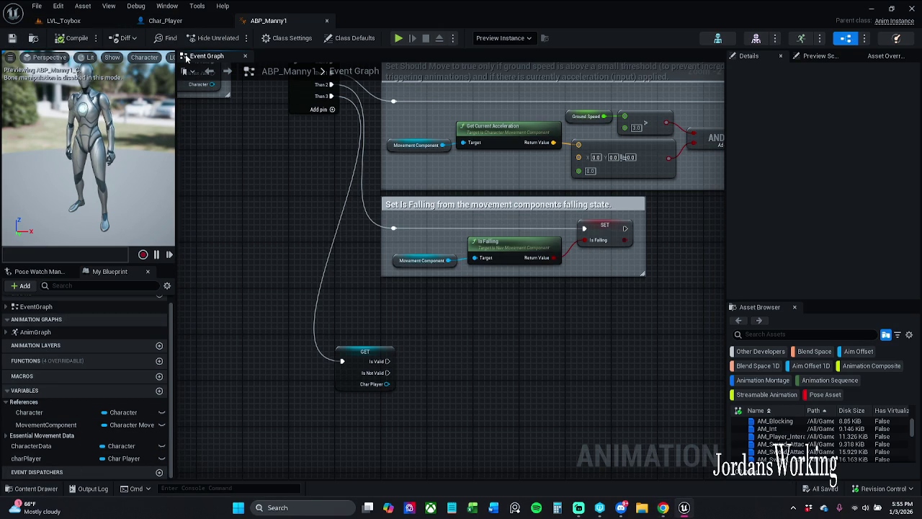
pyautogui.click(165, 20)
pyautogui.scroll(-5, 87, 324)
pyautogui.scroll(-5, 94, 360)
# Step: Search Char_Player members for 'aim', then add a Get Player Aiming in? node from charPlayer
pyautogui.write('aim')
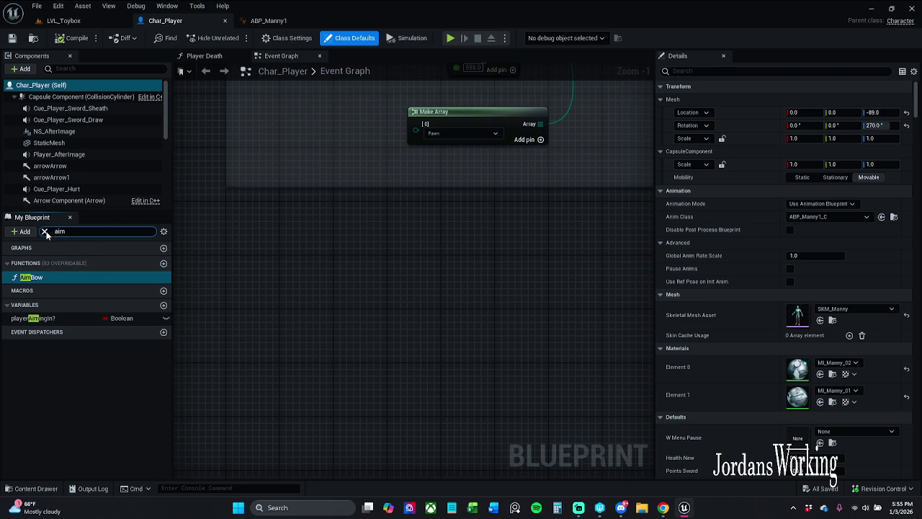
pyautogui.click(268, 21)
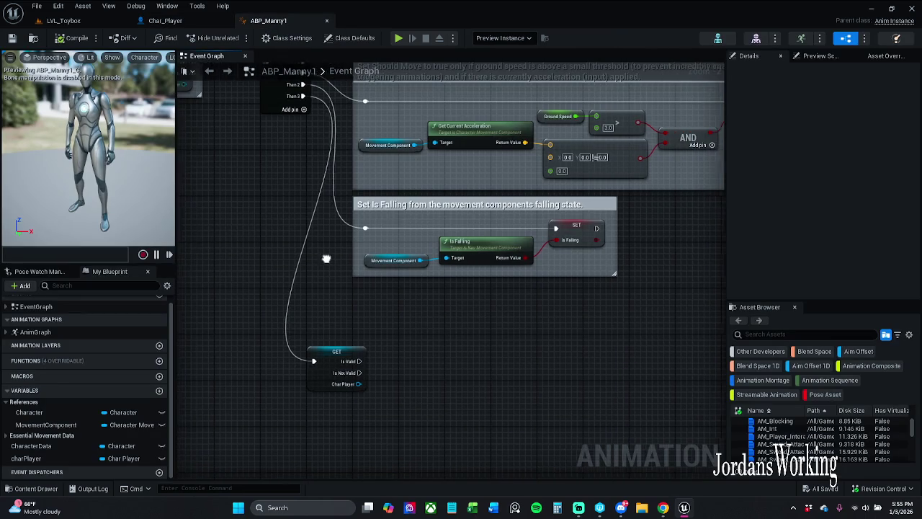
pyautogui.moveTo(351, 384); pyautogui.dragTo(364, 393)
pyautogui.write('get pla')
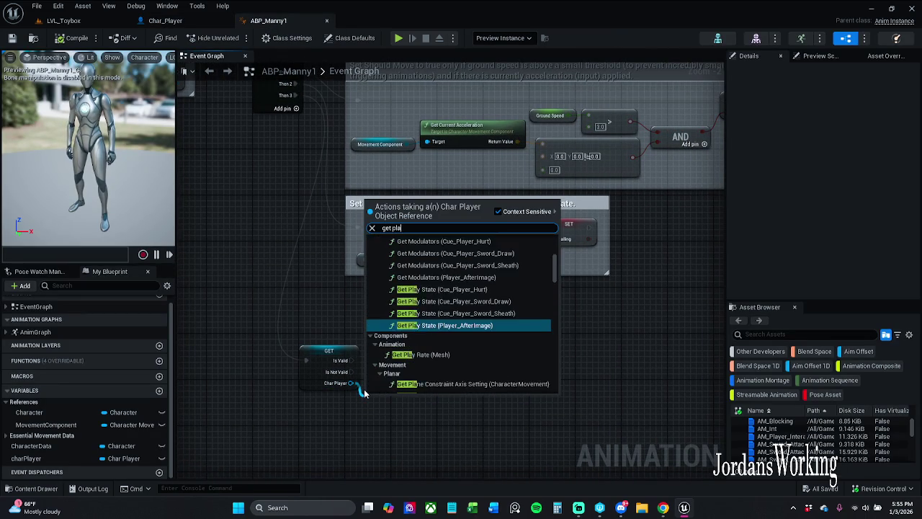
pyautogui.write('yerA')
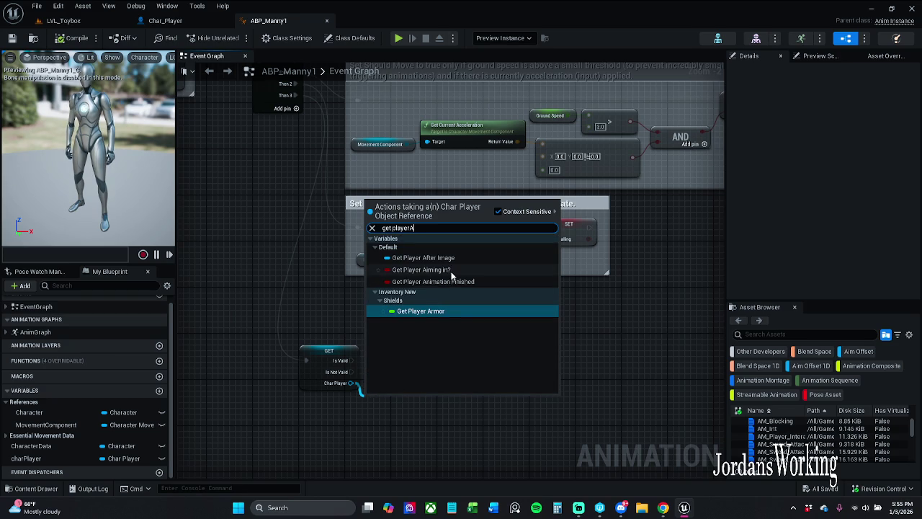
pyautogui.click(422, 269)
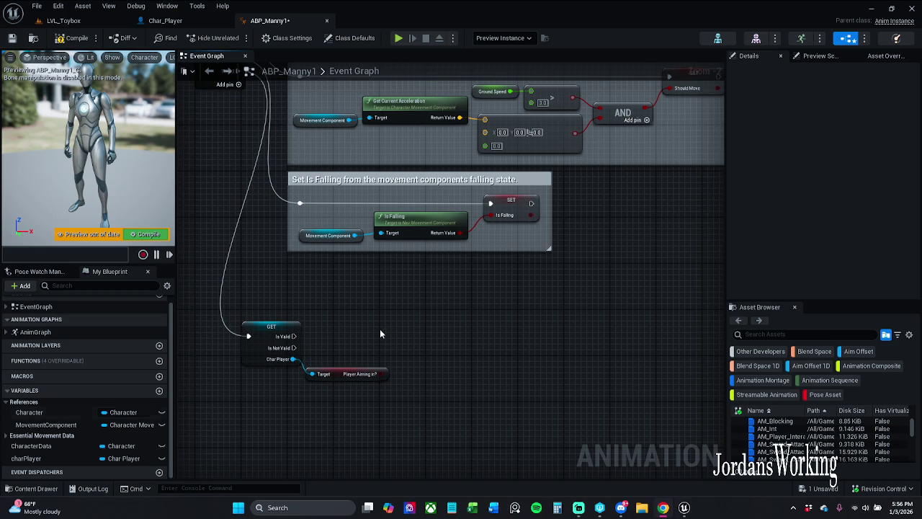
# Step: Promote Player Aiming in? to a new variable and align its SET node beside the getter
pyautogui.moveTo(357, 358)
pyautogui.mouseDown()
pyautogui.moveTo(401, 317)
pyautogui.moveTo(258, 322)
pyautogui.mouseUp()
pyautogui.click(469, 156)
pyautogui.click(432, 322)
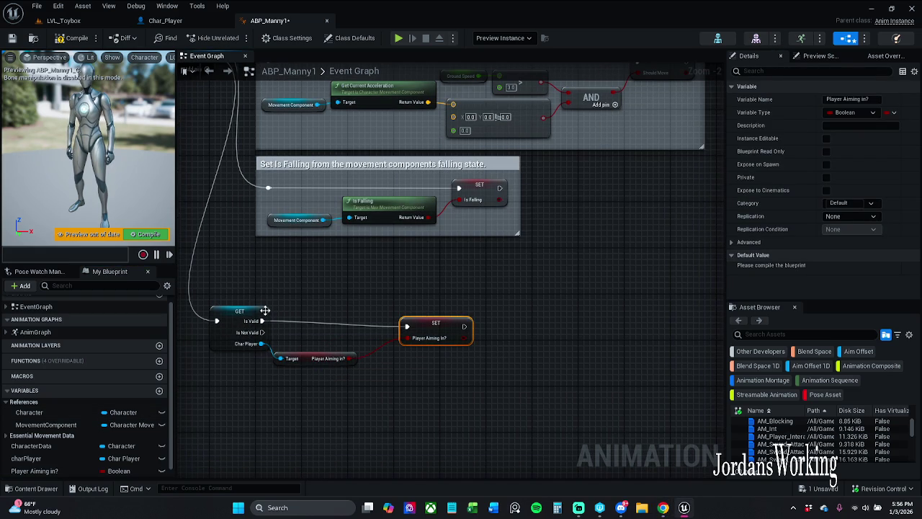
pyautogui.keyDown('ctrl'); pyautogui.click(243, 319); pyautogui.keyUp('ctrl')
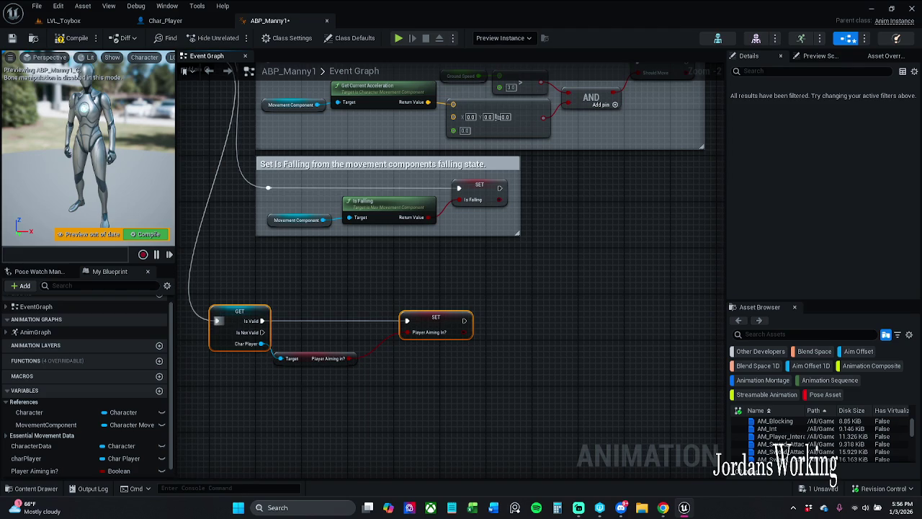
pyautogui.scroll(2, 332, 342)
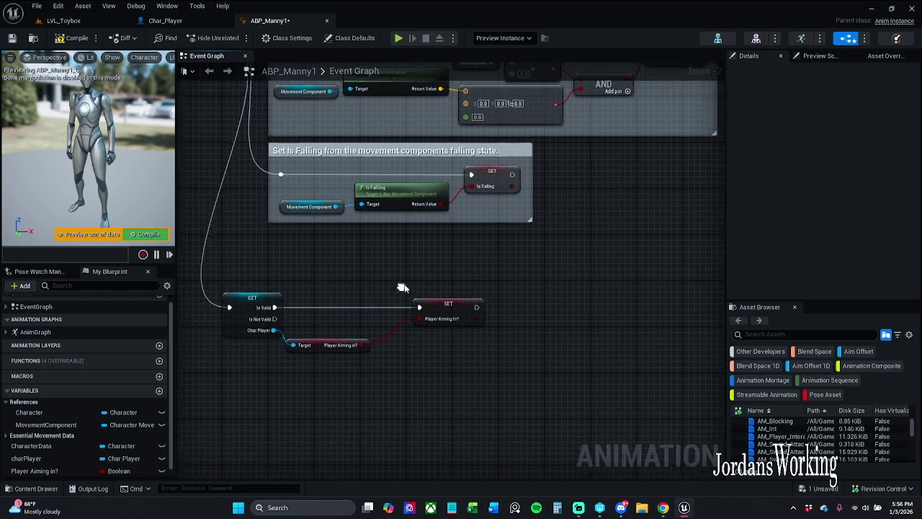
pyautogui.moveTo(470, 310); pyautogui.dragTo(419, 315)
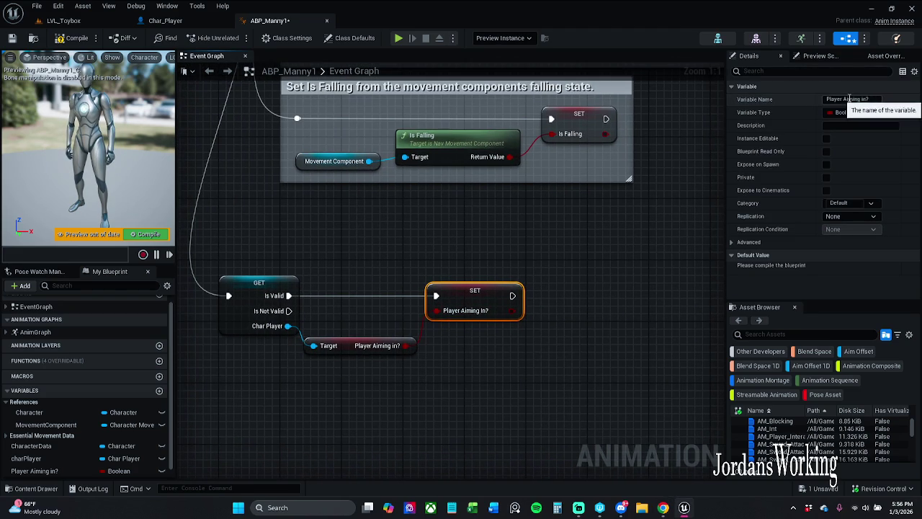
# Step: Rename the new variable to Aiming in?, compile and save, and open the AnimGraph
pyautogui.click(878, 101)
pyautogui.press('BackSpace')
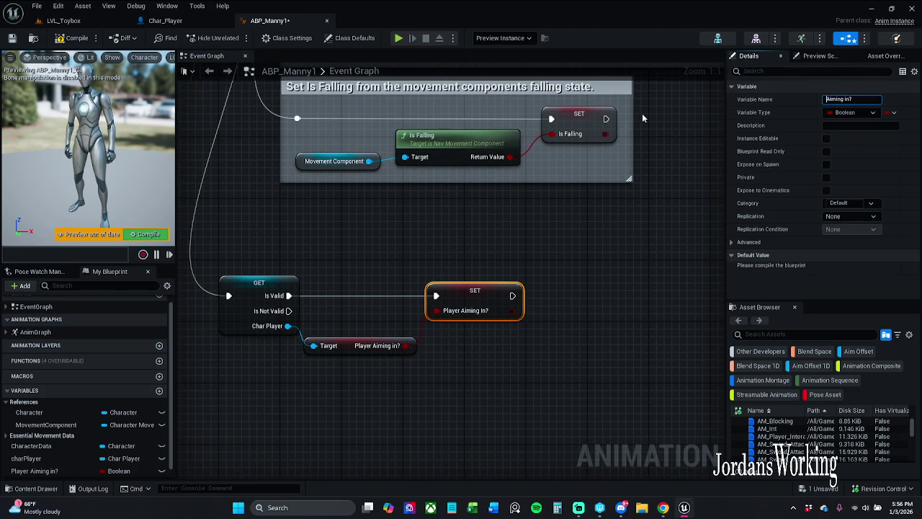
pyautogui.press('Return')
pyautogui.click(72, 37)
pyautogui.click(12, 38)
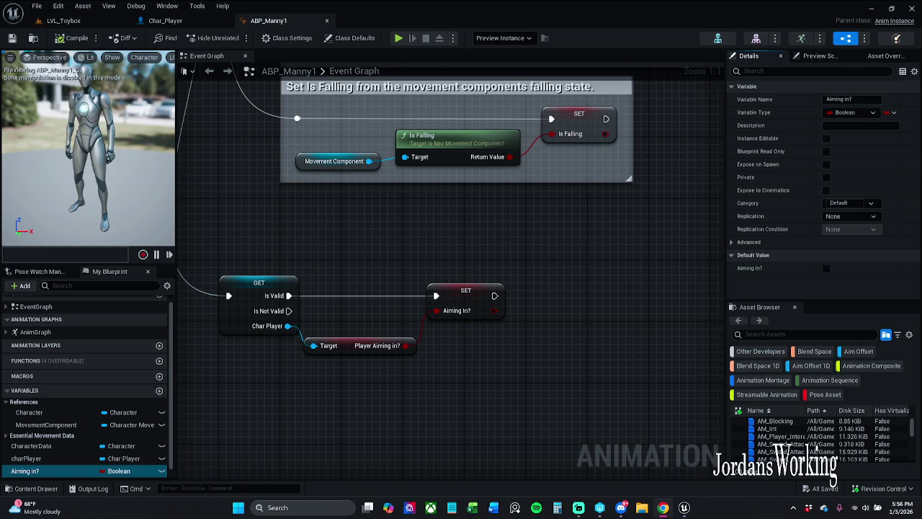
pyautogui.doubleClick(49, 332)
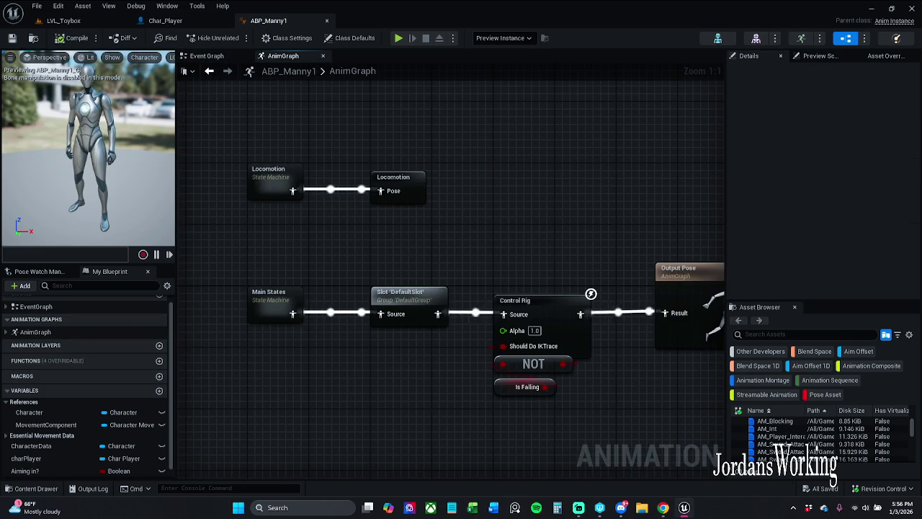